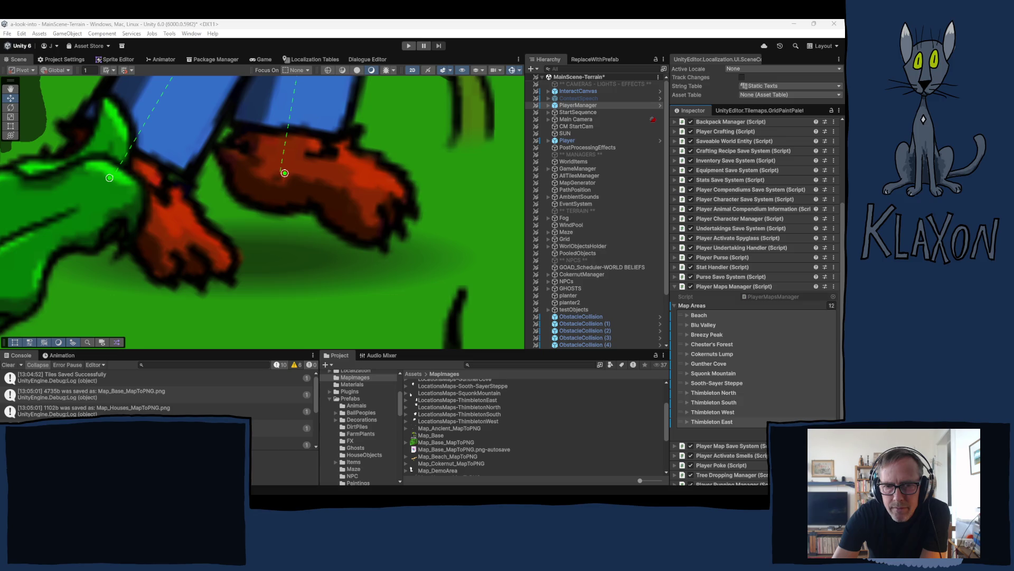
# Select the Thimbleton East map area.
pyautogui.click(322, 31)
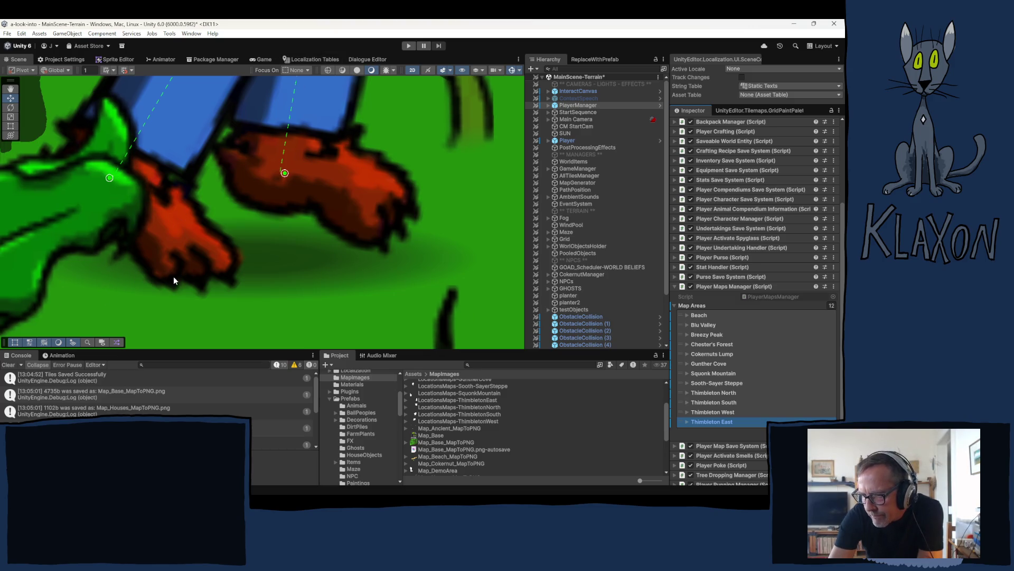
pyautogui.scroll(-5, 171, 274)
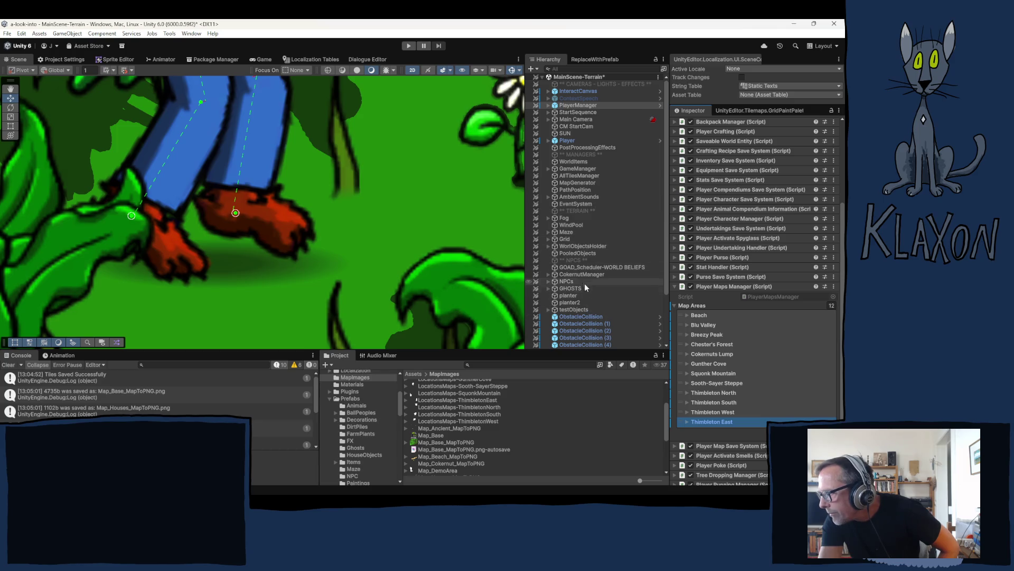
pyautogui.scroll(-3, 547, 300)
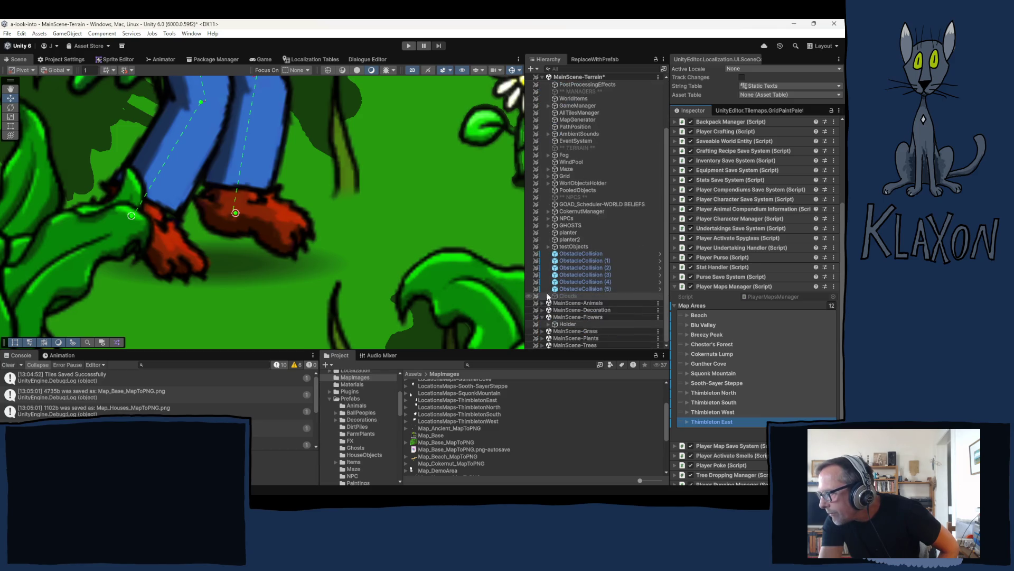
# Expand MainScene-Animals, Animals and ChickenAndWorms, then select the Thimbleton chicken group.
pyautogui.click(542, 302)
pyautogui.click(549, 310)
pyautogui.scroll(-2, 548, 306)
pyautogui.scroll(-3, 546, 301)
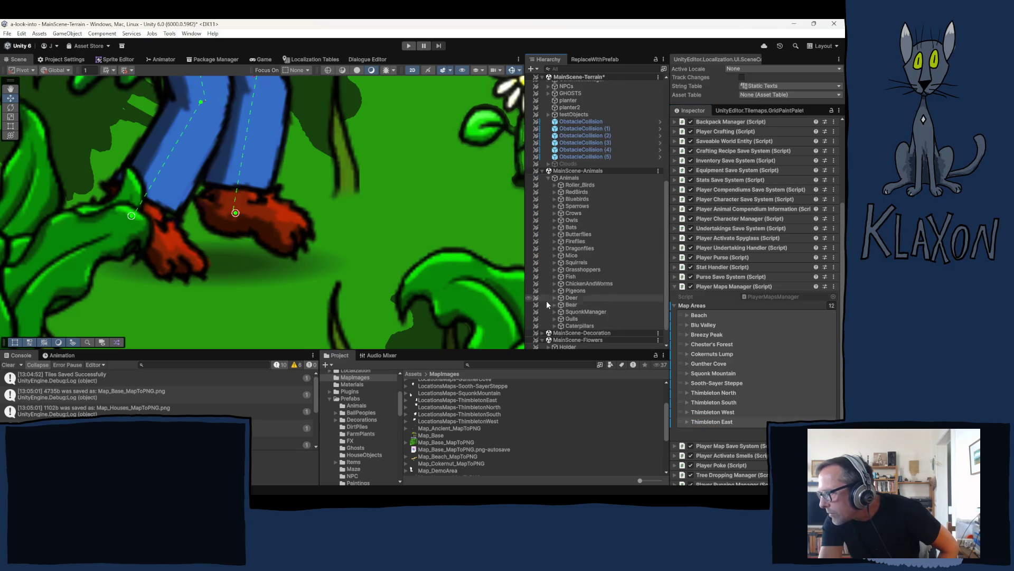
pyautogui.click(553, 283)
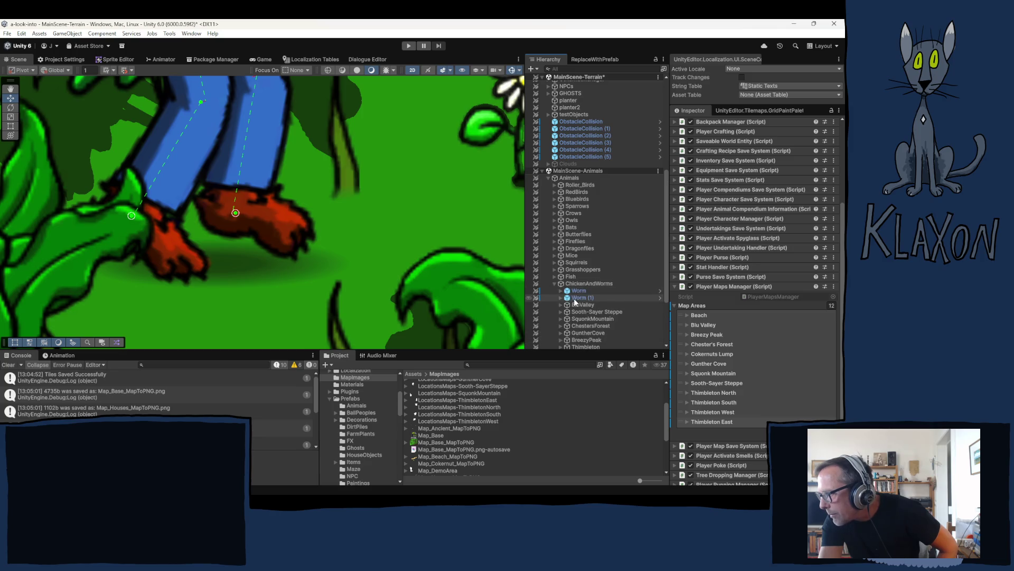
pyautogui.scroll(-1, 571, 295)
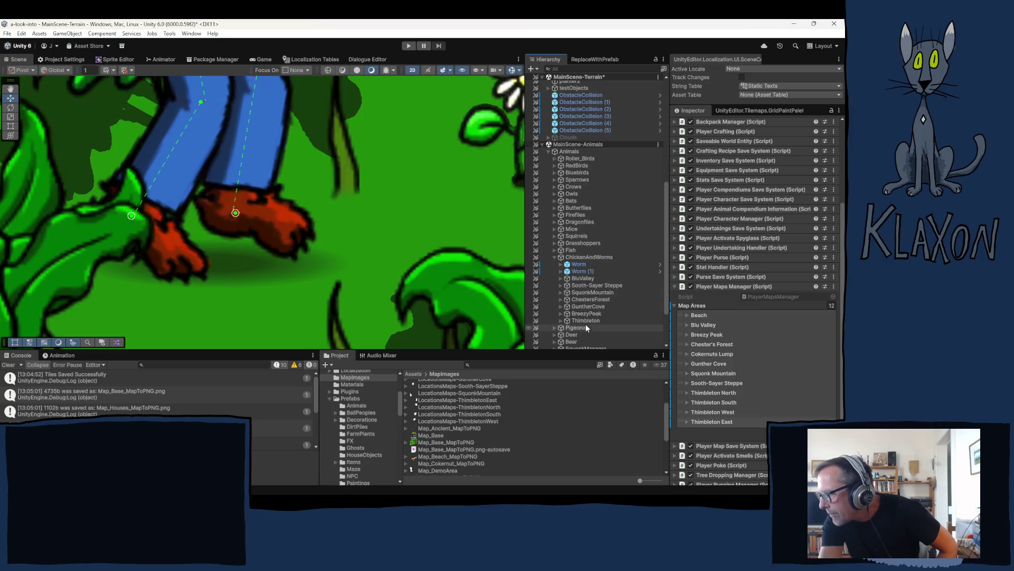
pyautogui.click(561, 322)
# Expand Thimbleton and select its chicken, ChickenNew (1).
pyautogui.click(560, 321)
pyautogui.scroll(-2, 578, 303)
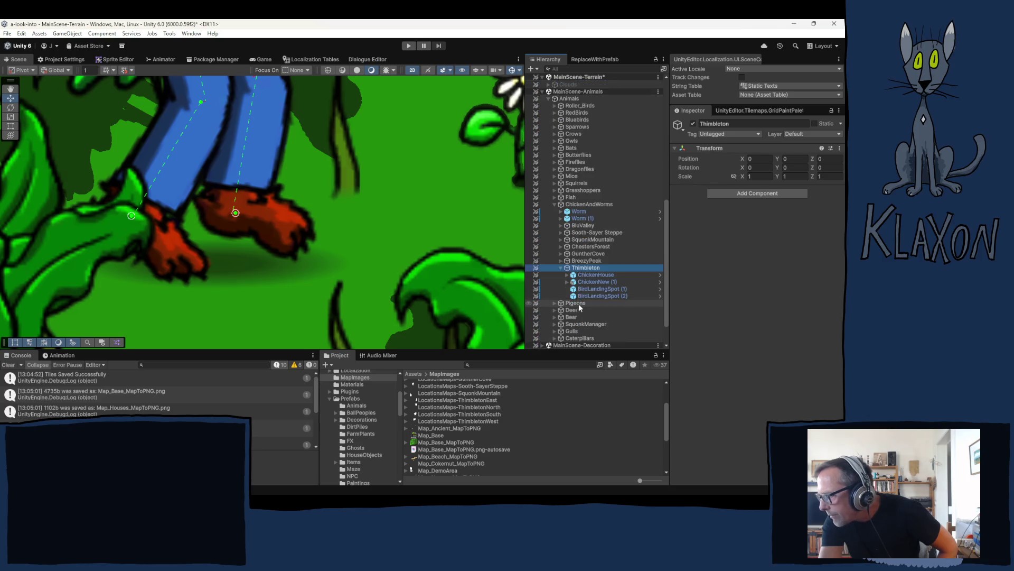
pyautogui.click(589, 279)
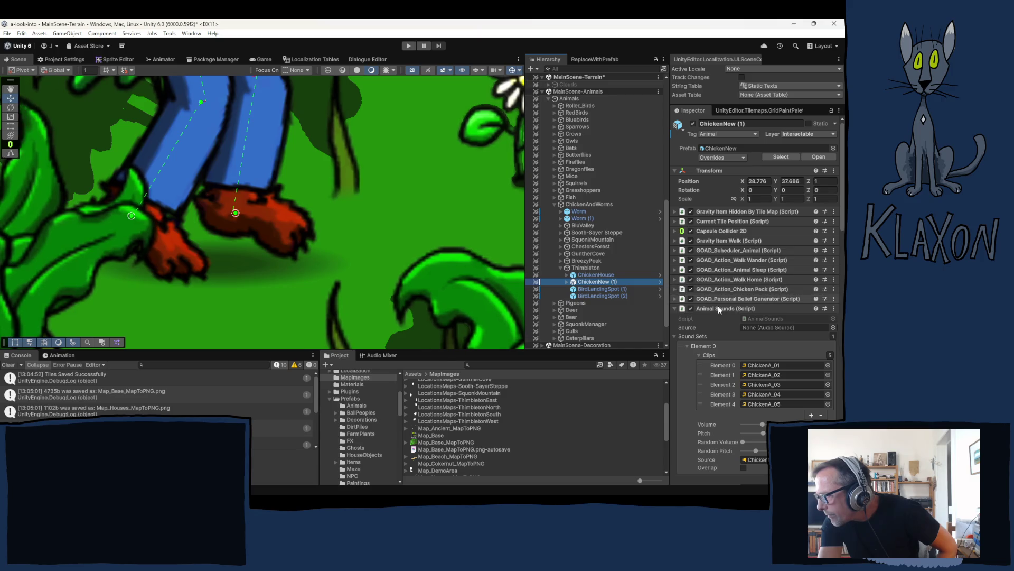
# Collapse Animal Sounds, Audio Source and Interactable Dialogue, then locate ChickenMap_ThimbletonInactive in the project.
pyautogui.click(718, 308)
pyautogui.click(713, 316)
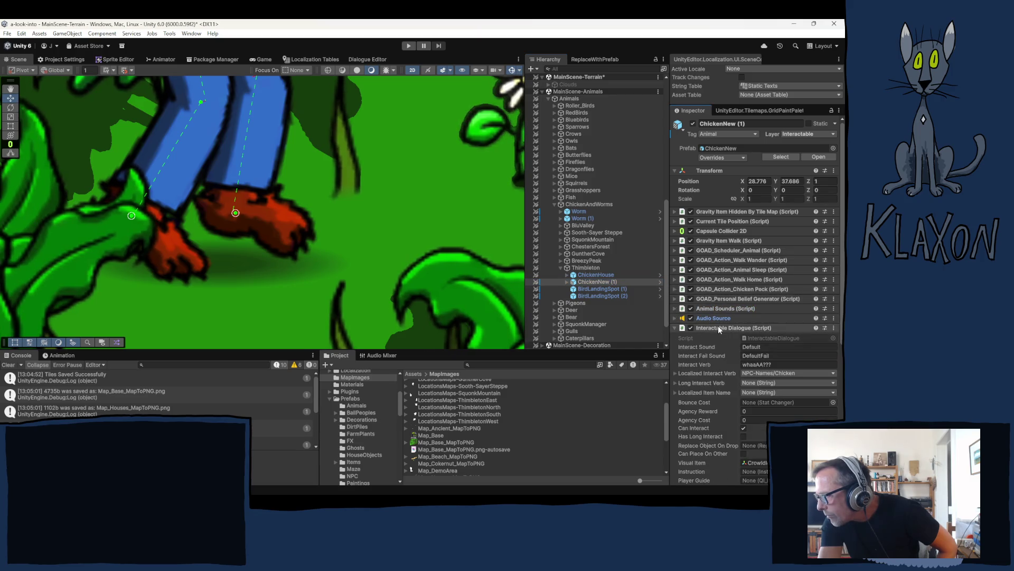
pyautogui.click(718, 327)
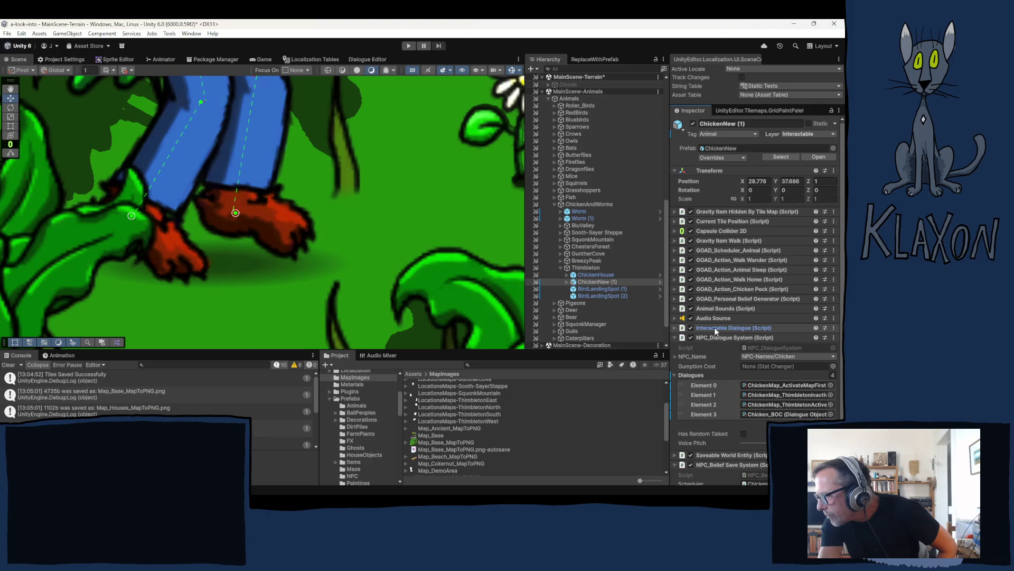
pyautogui.scroll(-3, 709, 376)
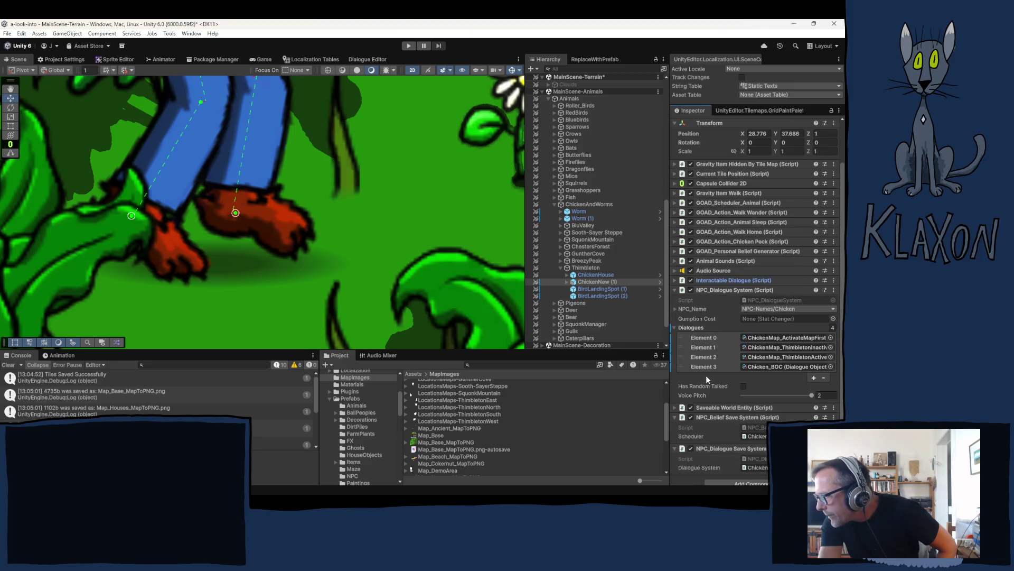
pyautogui.scroll(-1, 705, 374)
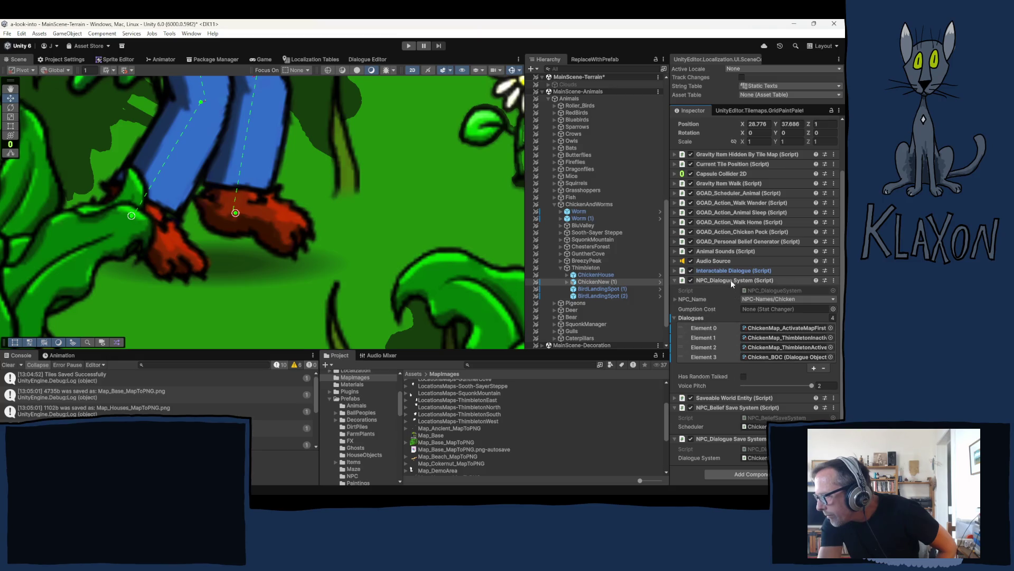
pyautogui.click(761, 337)
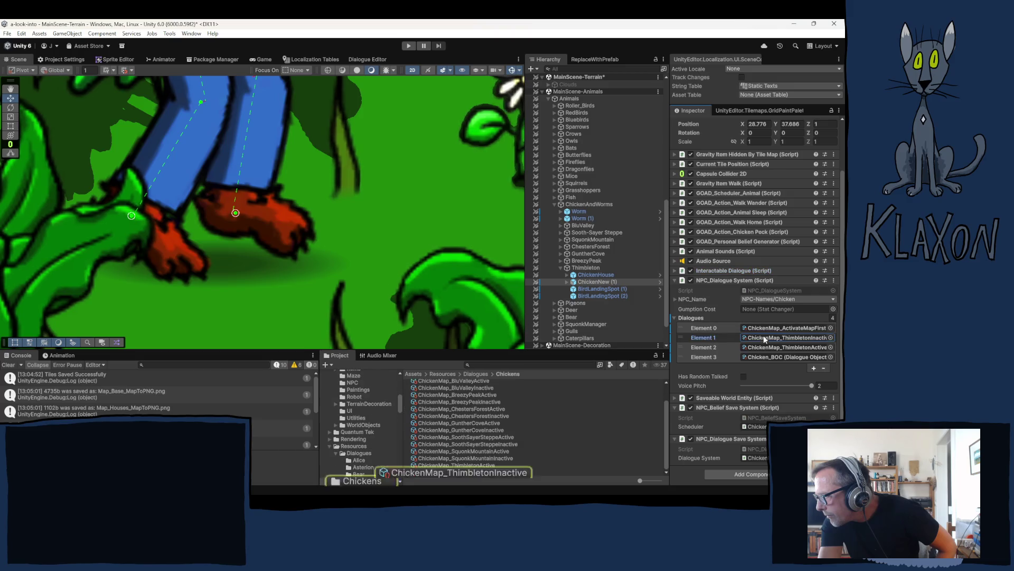
# Follow ChickenMap_ThimbletonActive's Node 4 Task field to the ChickenMapsThimbletonTask asset.
pyautogui.click(464, 465)
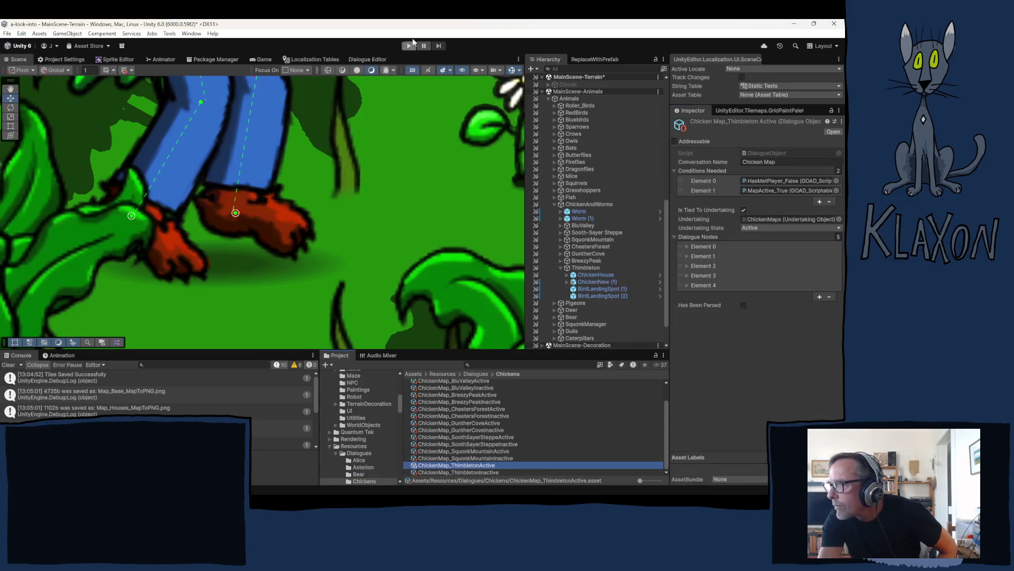
pyautogui.click(296, 58)
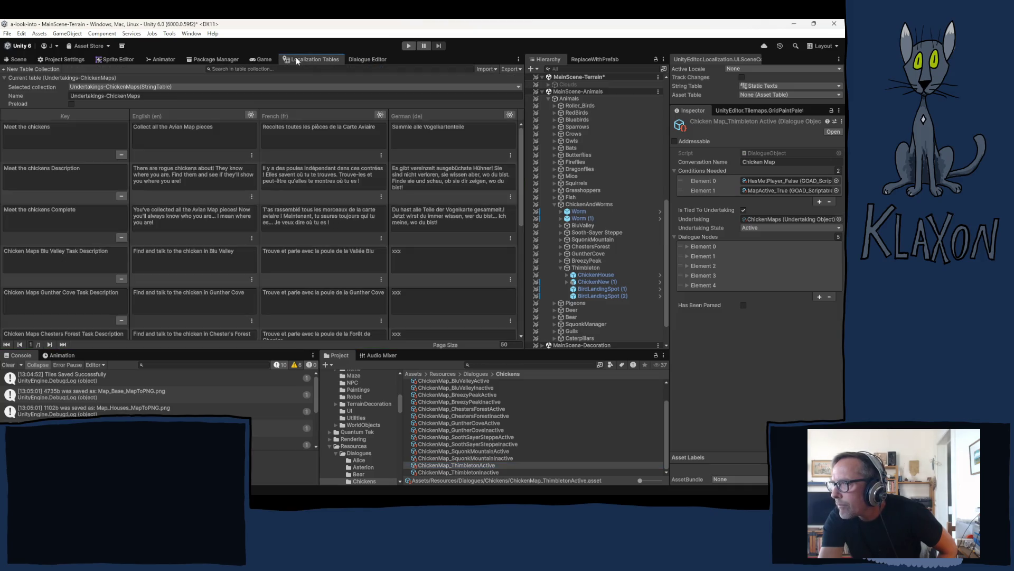
pyautogui.click(350, 59)
pyautogui.click(53, 228)
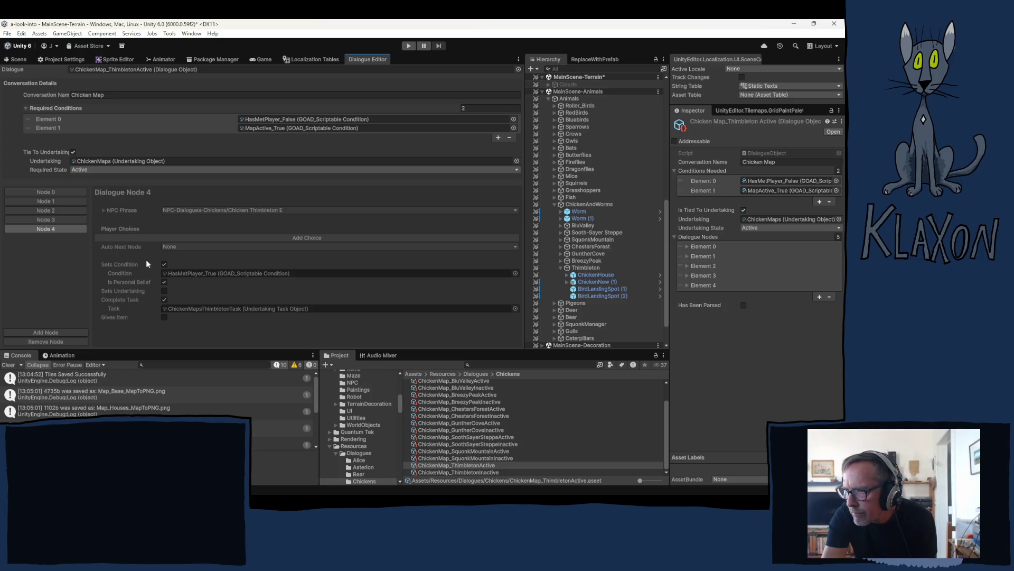
pyautogui.click(207, 309)
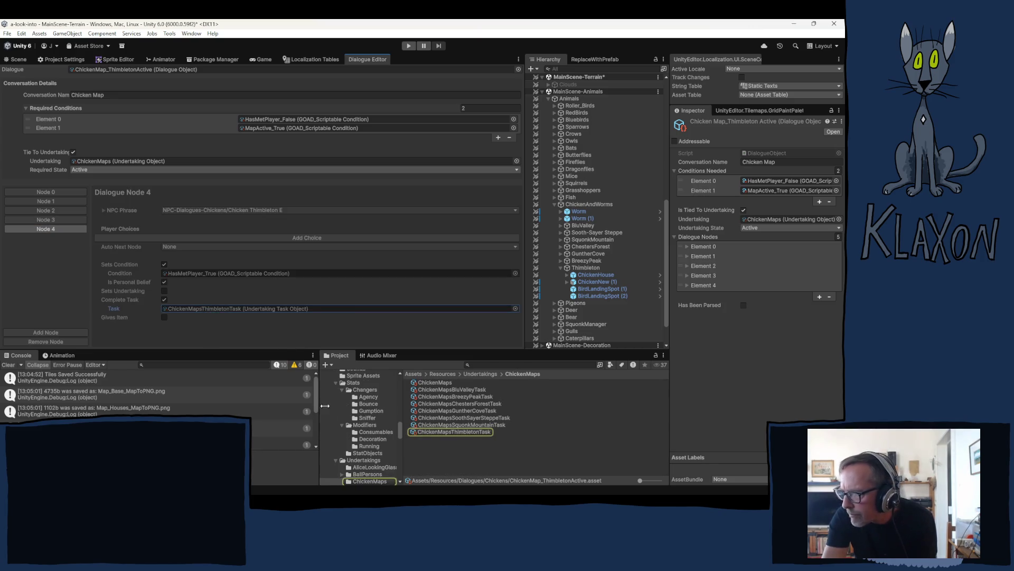
pyautogui.click(457, 432)
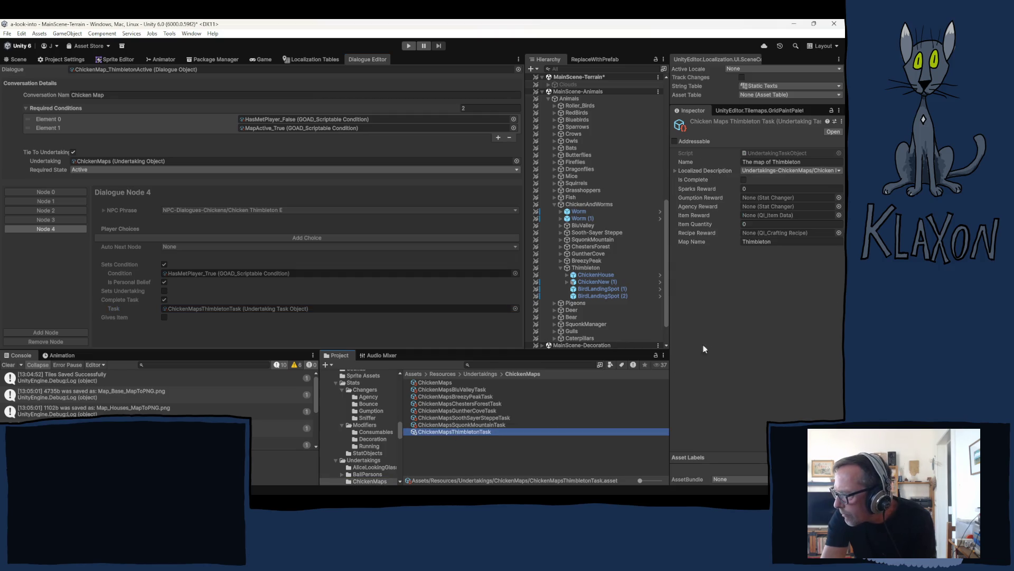
pyautogui.click(775, 242)
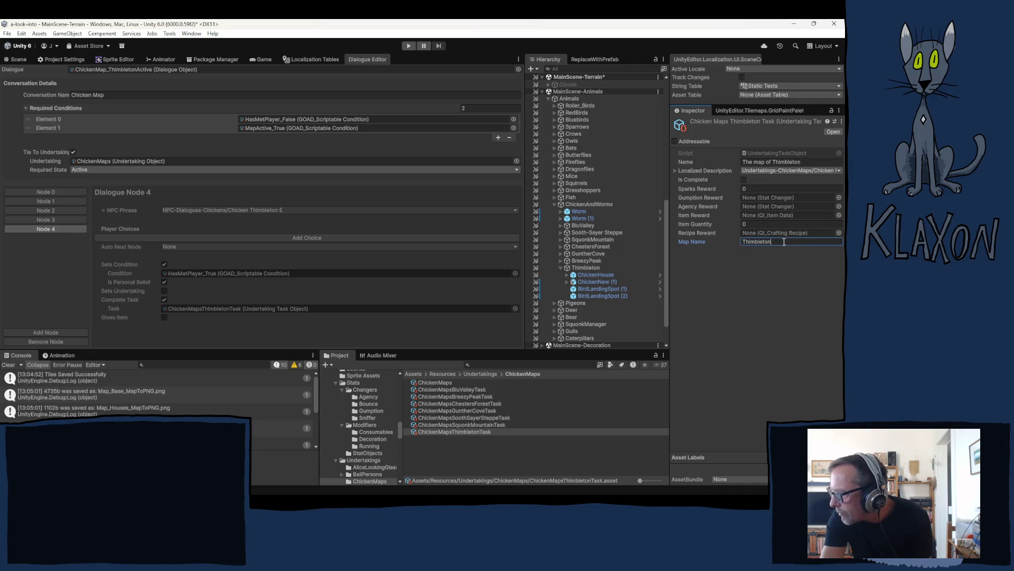
# Set Map Name to 'Thimbleton North', rename the asset ChickenMapsThimbletonNorthTask, and name it 'The map of Thimbleton North'.
pyautogui.write(' North')
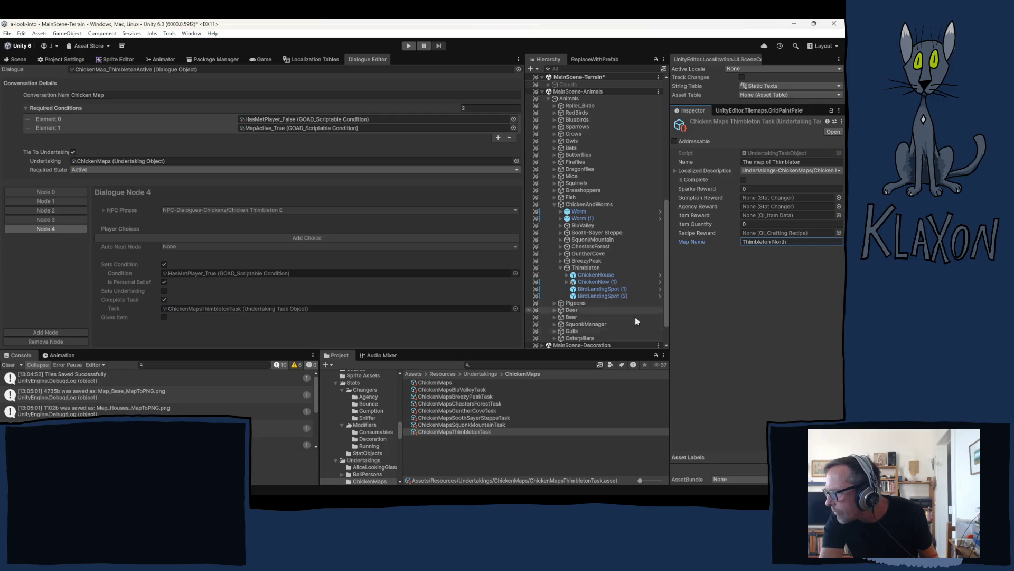
pyautogui.click(481, 431)
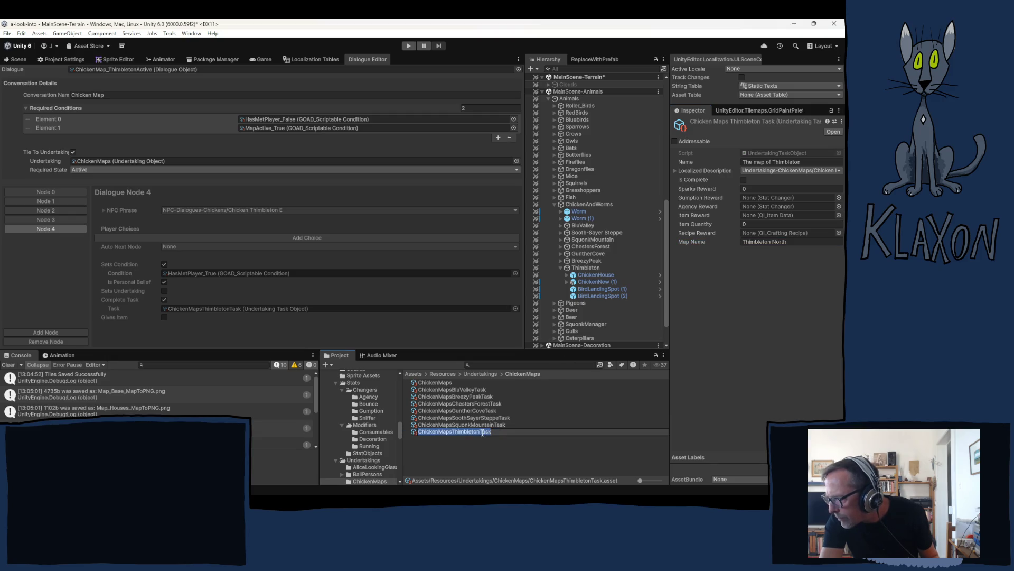
pyautogui.write('North')
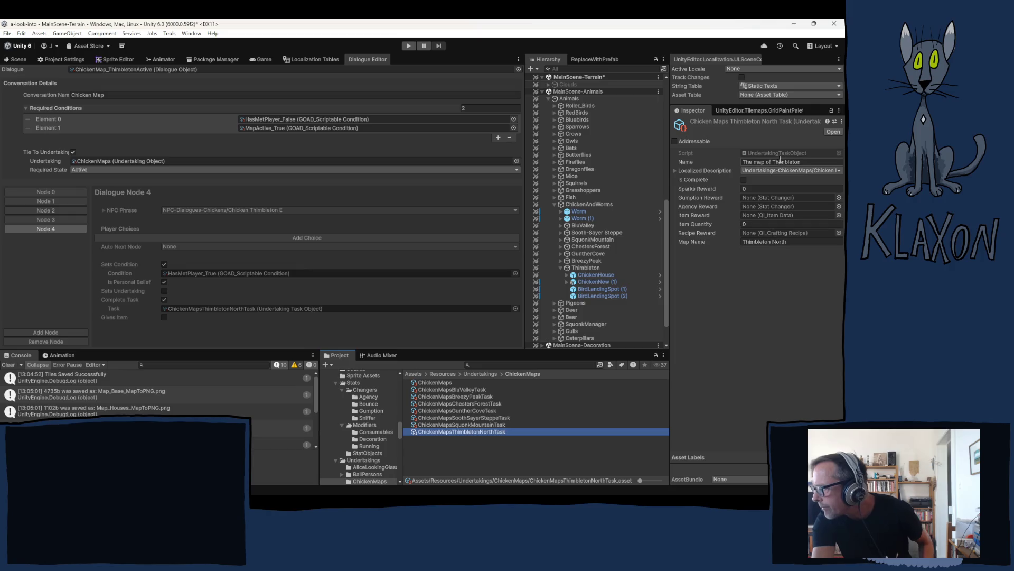
pyautogui.click(819, 162)
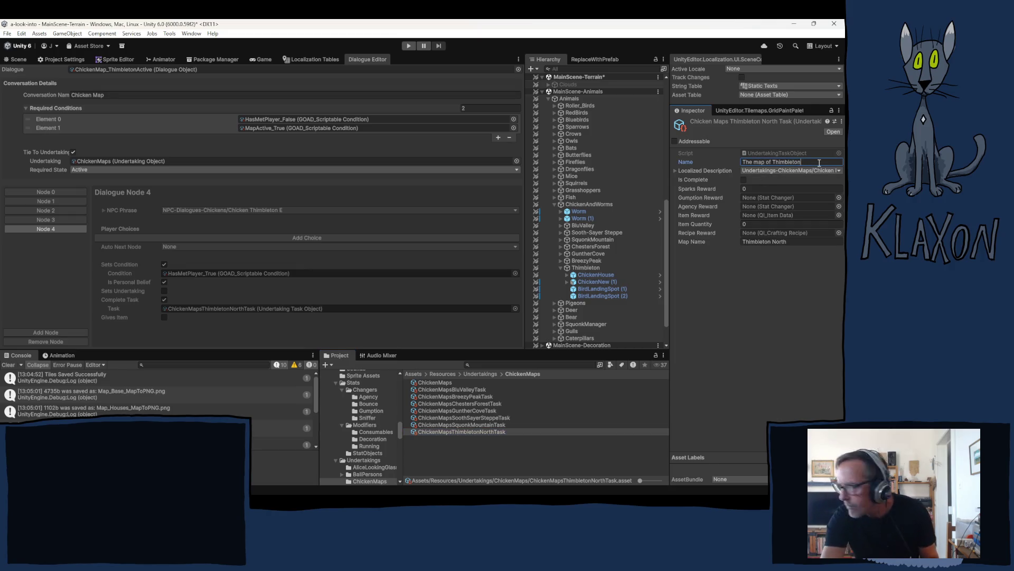
pyautogui.write(' North')
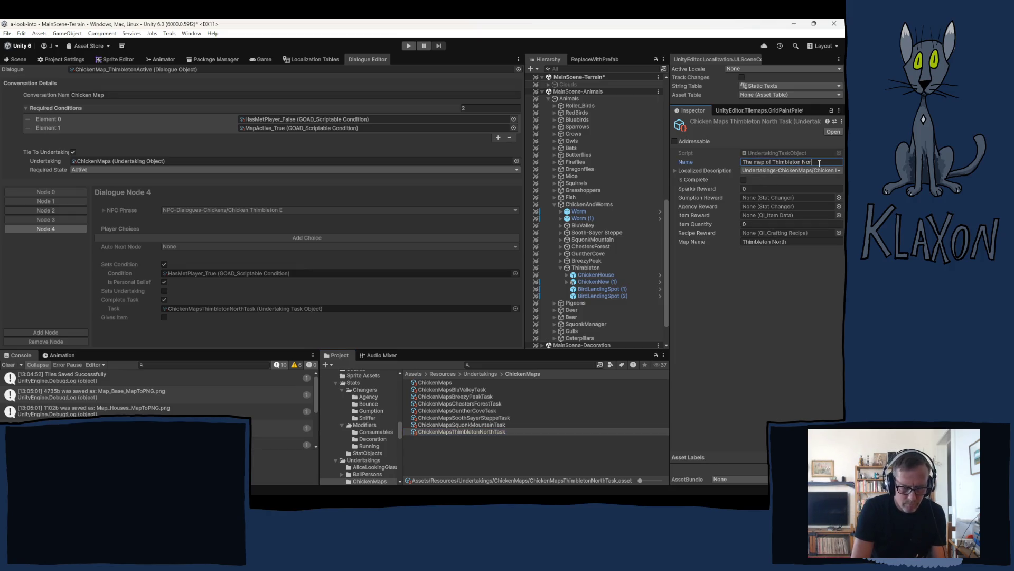
pyautogui.click(792, 170)
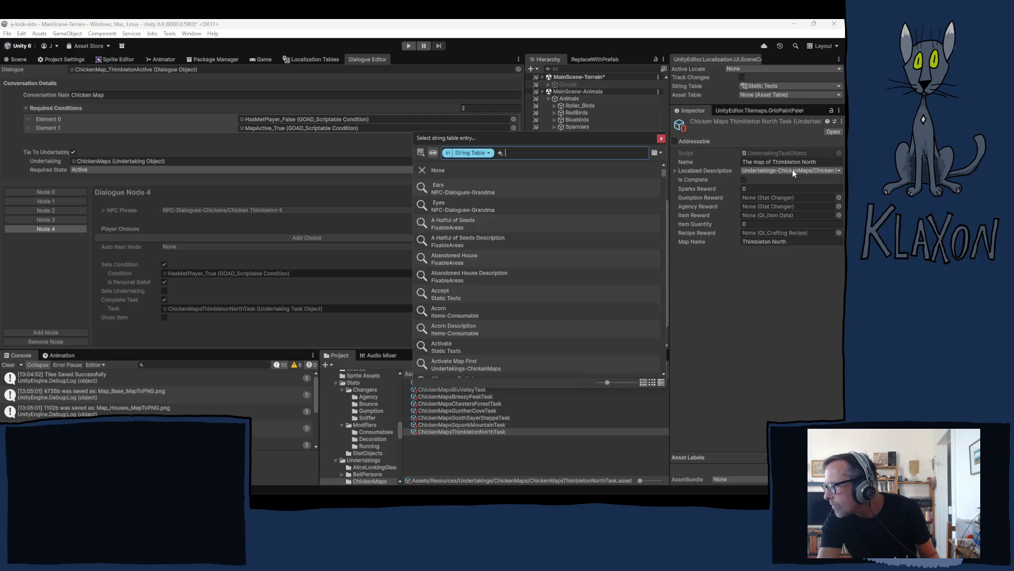
pyautogui.click(681, 178)
pyautogui.moveTo(669, 167)
pyautogui.mouseDown()
pyautogui.moveTo(495, 175)
pyautogui.moveTo(662, 186)
pyautogui.mouseUp()
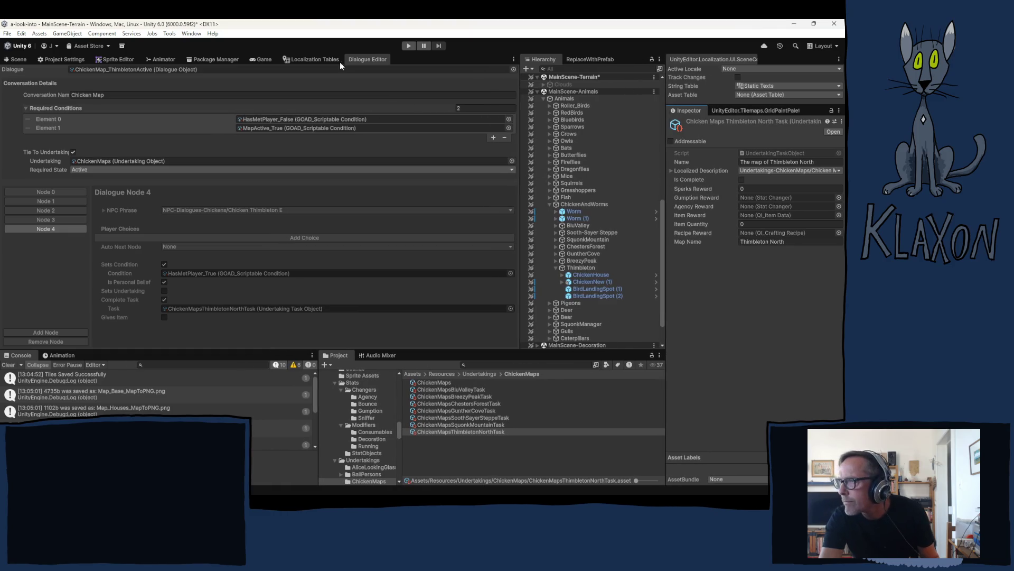
# In the ChickenMaps table, rename the Thimbleton description key to Thimbleton North.
pyautogui.click(323, 60)
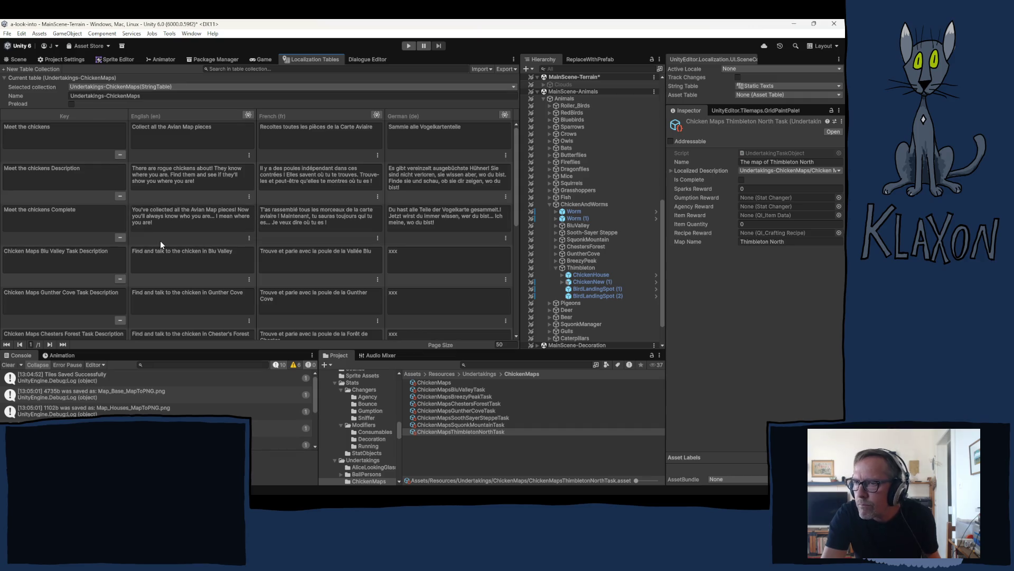
pyautogui.scroll(-5, 165, 218)
pyautogui.scroll(-1, 165, 218)
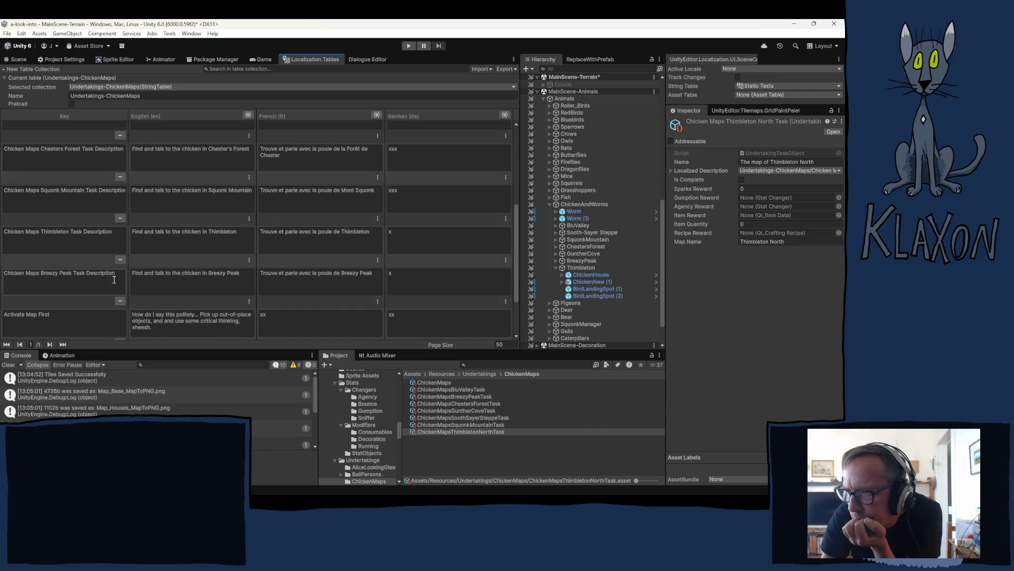
pyautogui.click(70, 233)
pyautogui.click(70, 233)
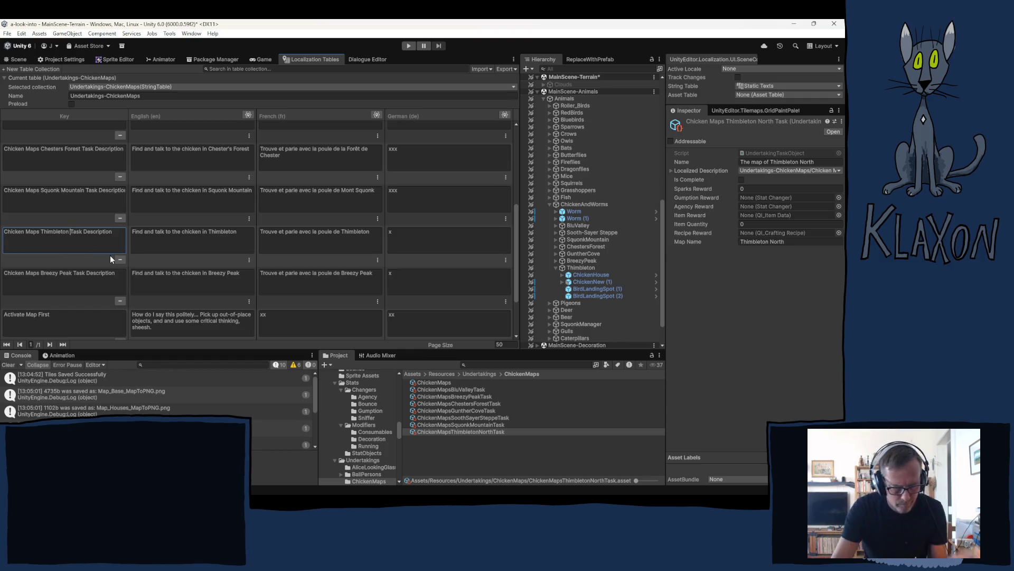
pyautogui.write('North')
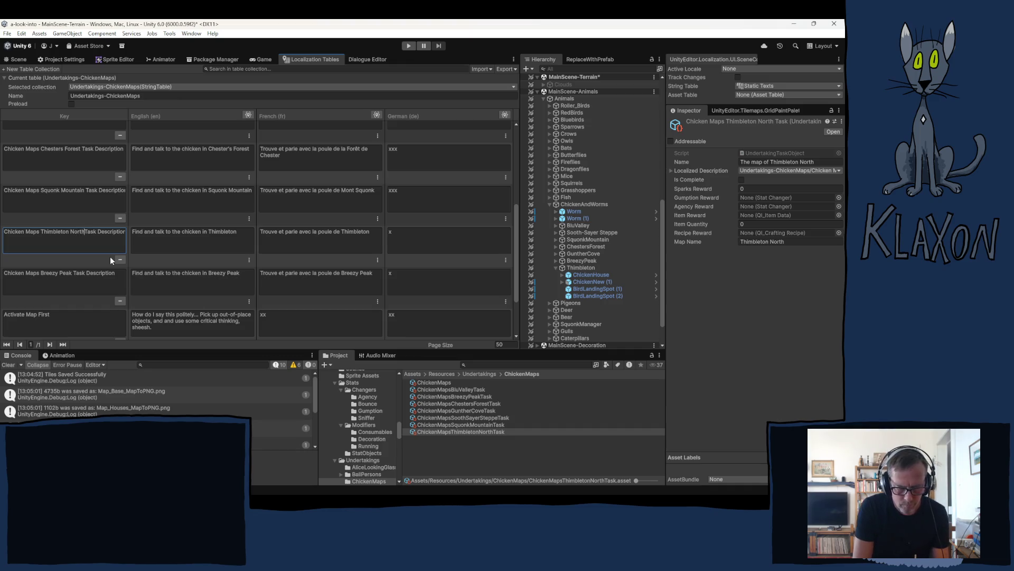
# Change the English text to 'Find and talk to the chicken in North Thimbleton'.
pyautogui.click(209, 234)
pyautogui.click(209, 234)
pyautogui.click(210, 234)
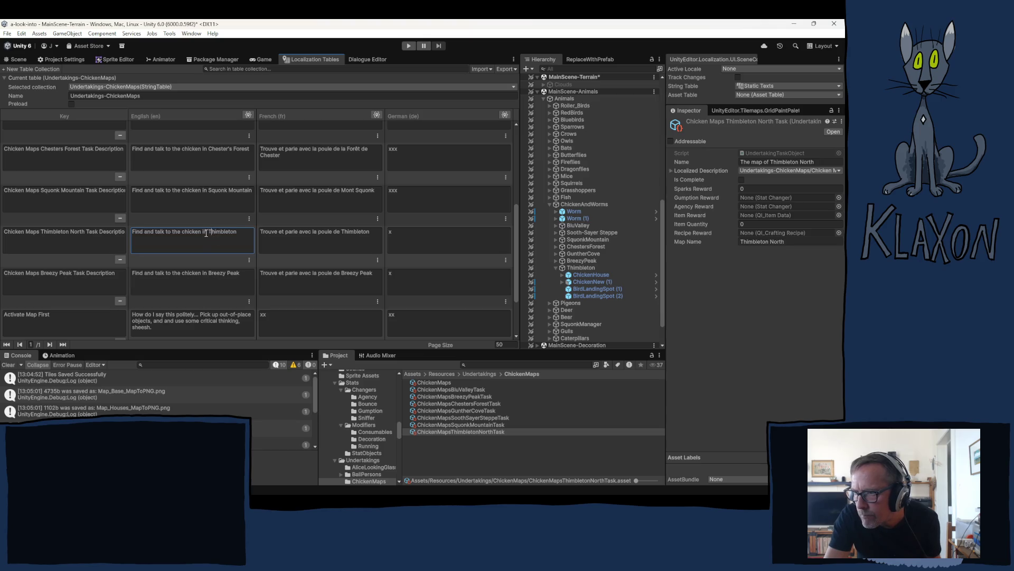
pyautogui.write('Nort')
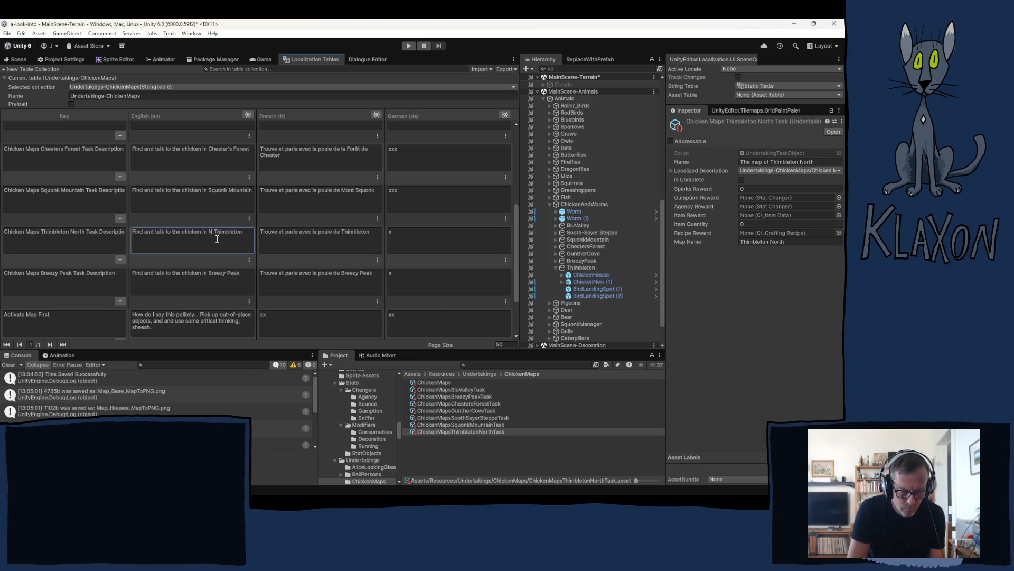
pyautogui.write('h')
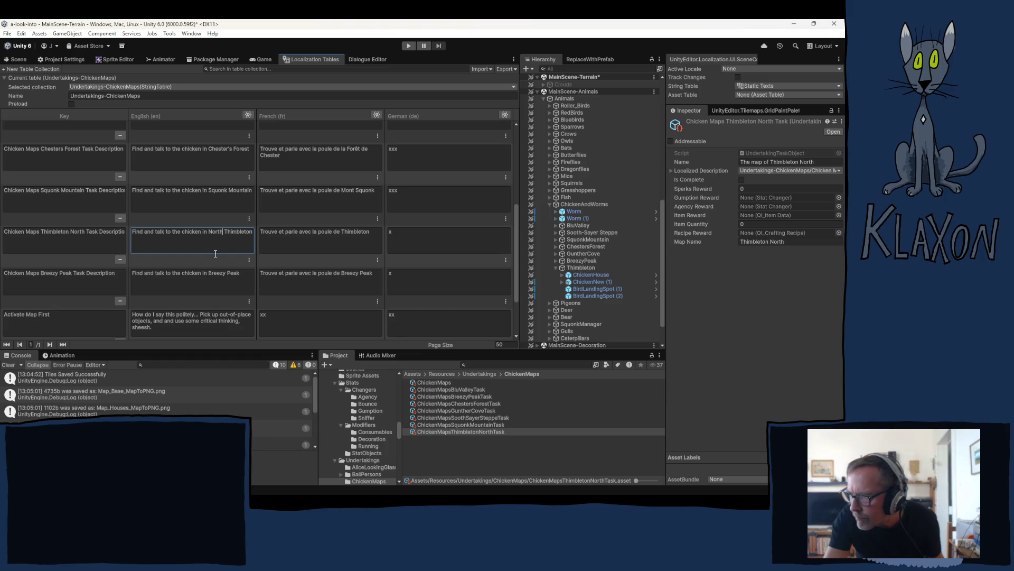
pyautogui.click(354, 241)
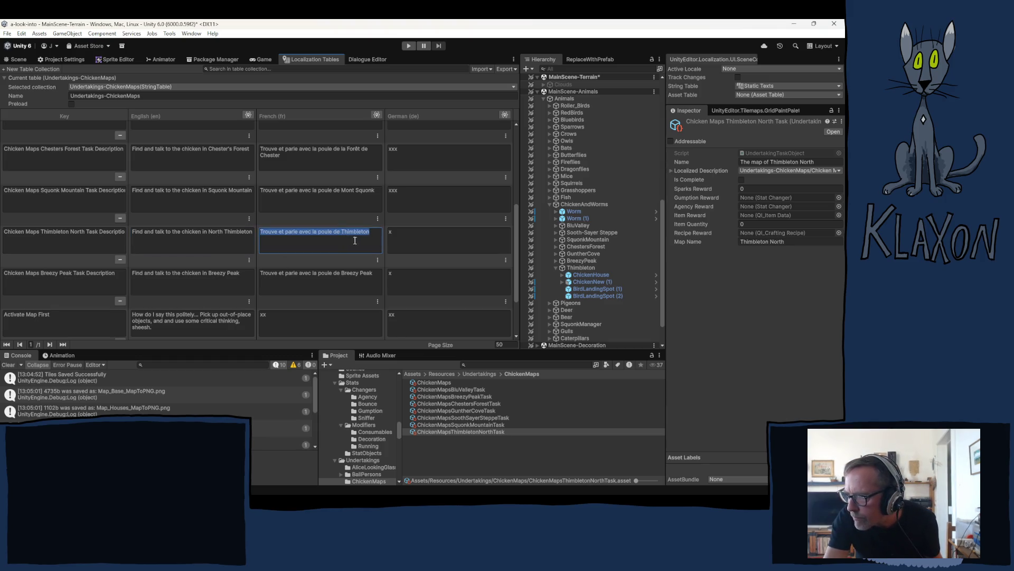
# Append ' Nord' to the French description and copy the Thimbleton North key.
pyautogui.press('End')
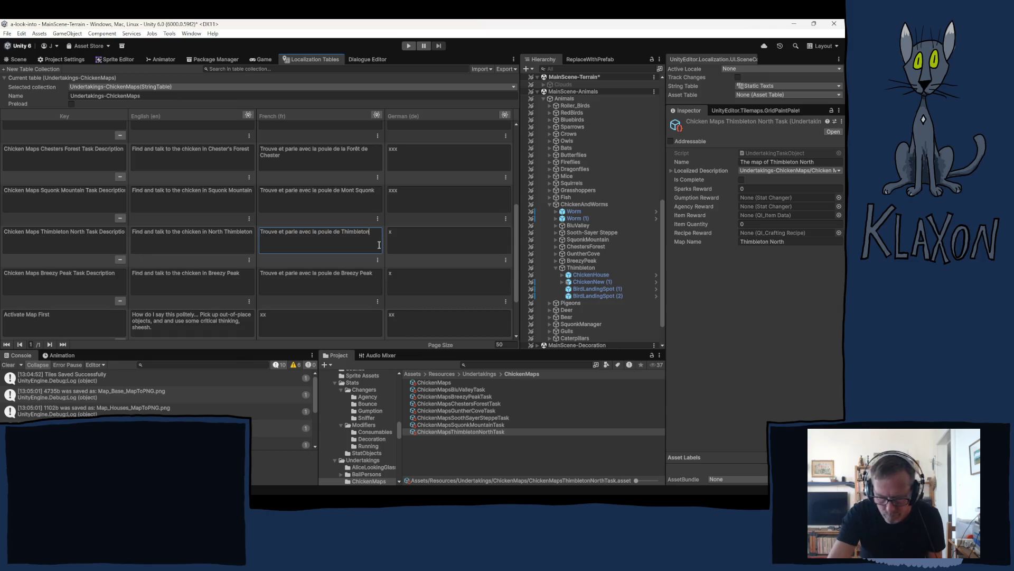
pyautogui.write('Nord')
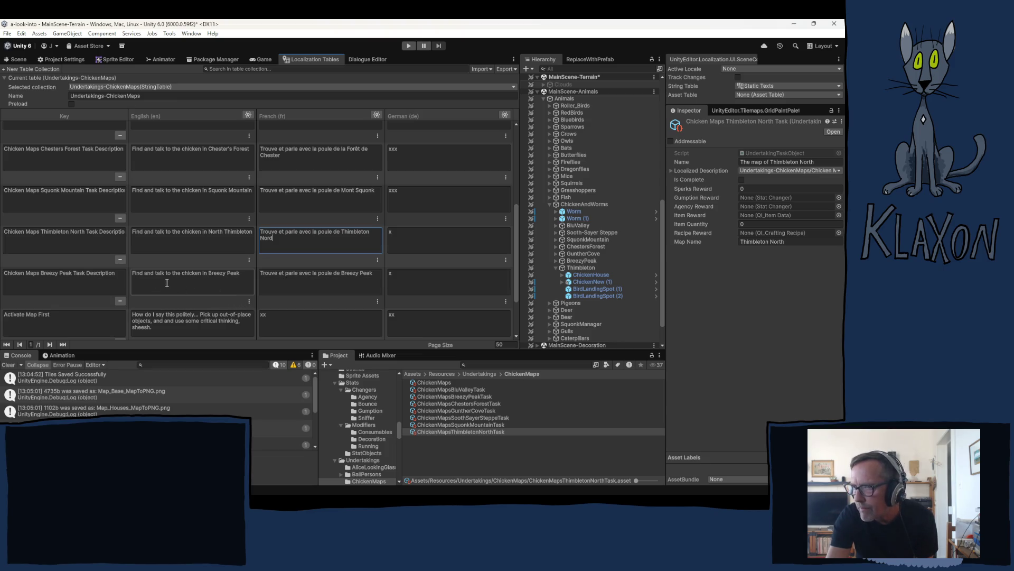
pyautogui.click(81, 243)
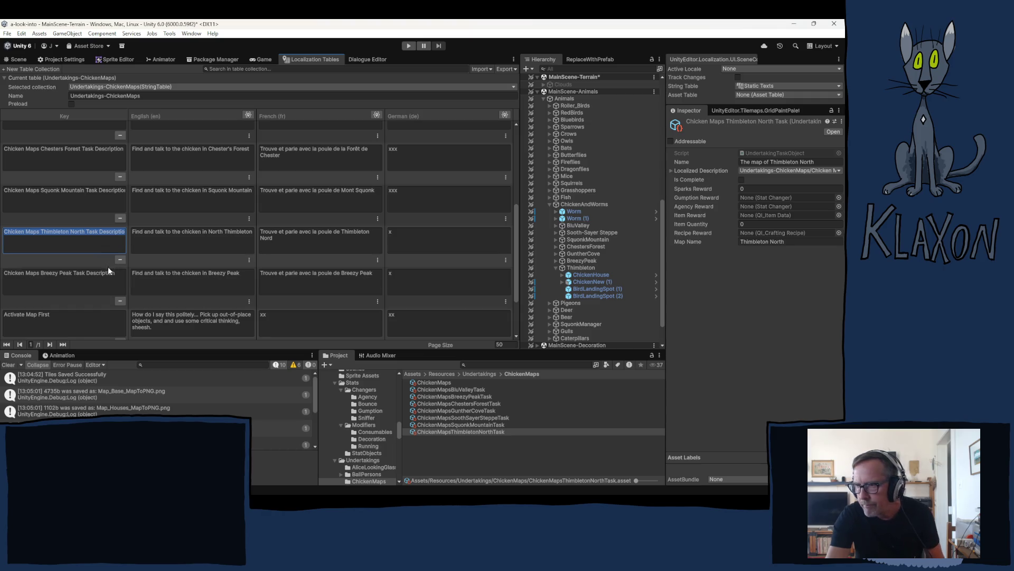
pyautogui.scroll(-2, 70, 307)
pyautogui.scroll(-1, 74, 317)
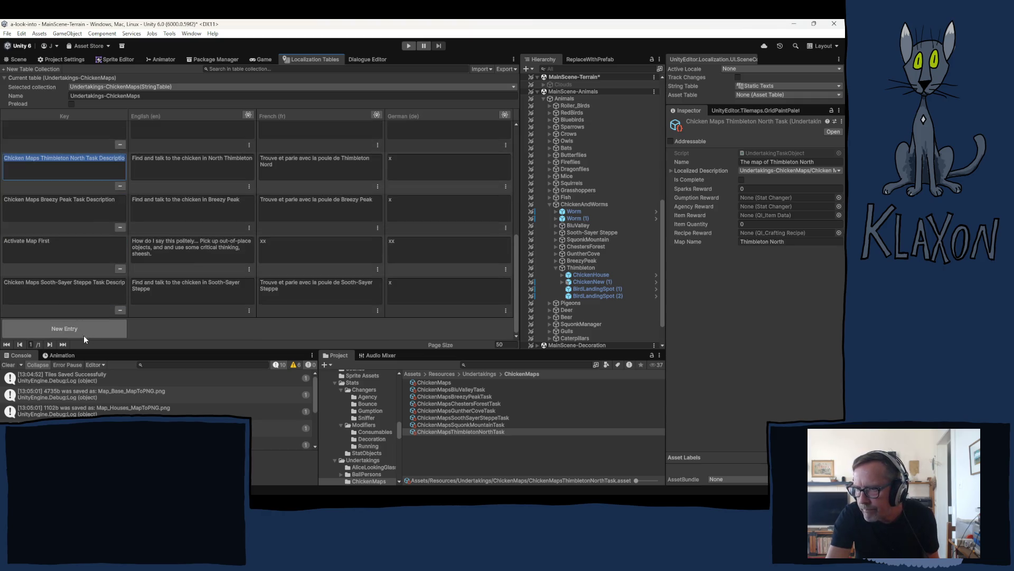
# Add an entry keyed Chicken Maps Thimbleton South Task Description.
pyautogui.click(54, 328)
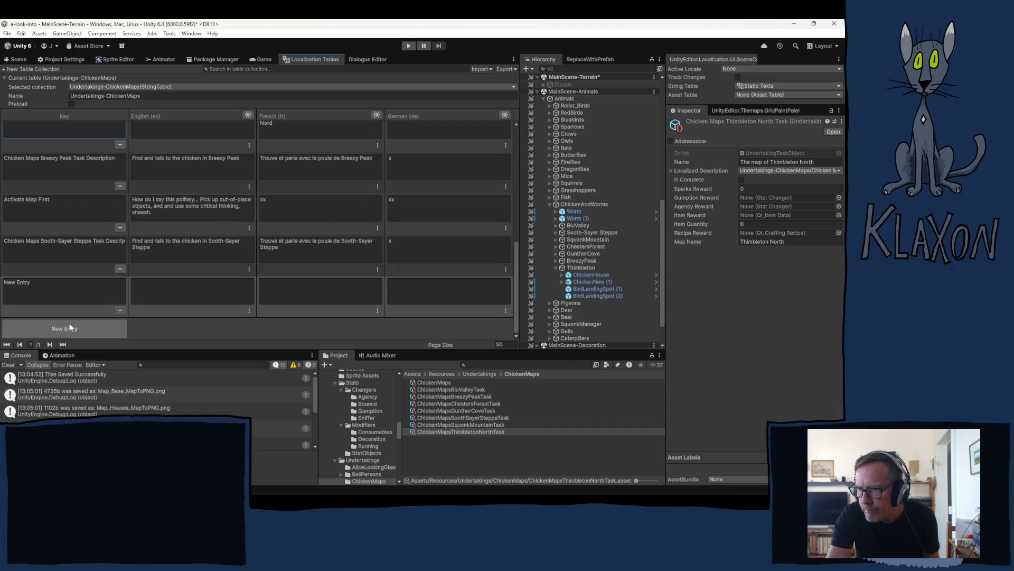
pyautogui.click(52, 298)
pyautogui.write('Chicken Maps Thimbleton North Task Description')
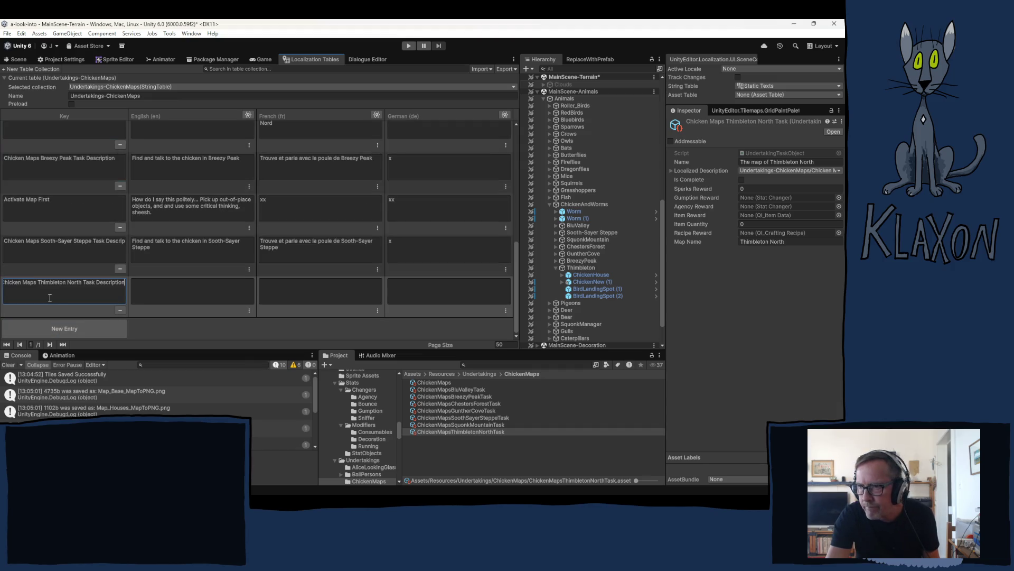
pyautogui.doubleClick(81, 282)
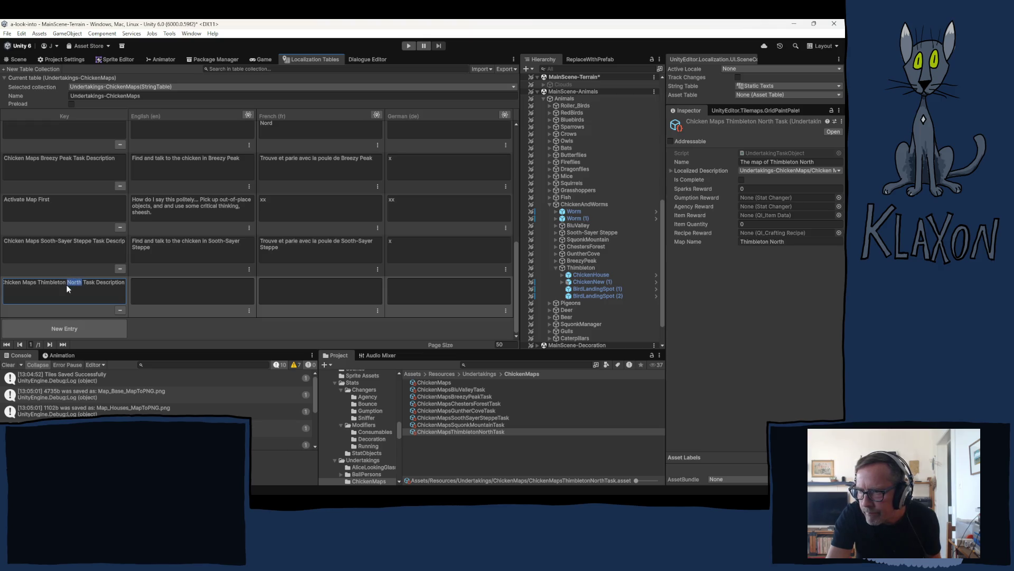
pyautogui.write('S')
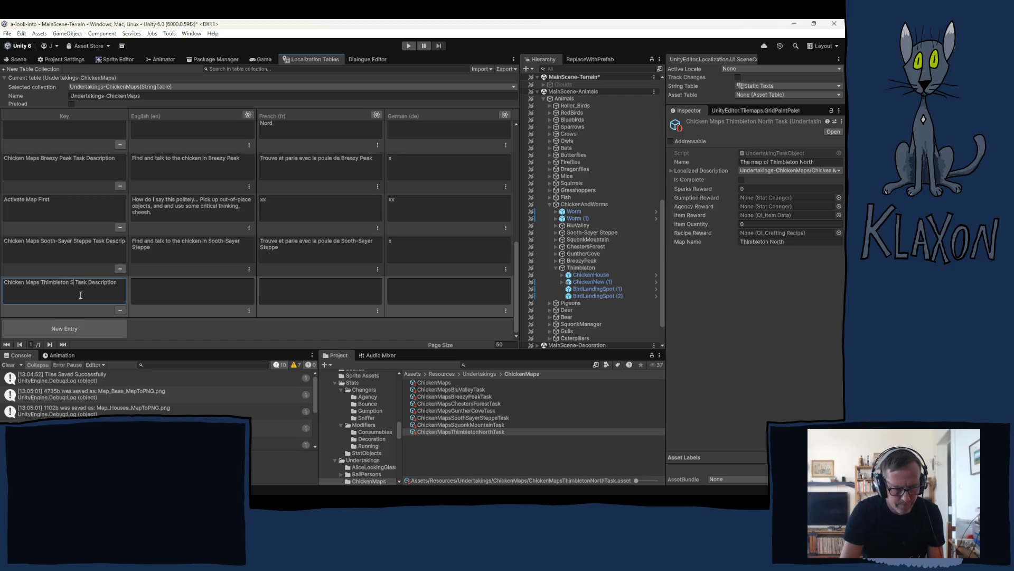
pyautogui.write('outh')
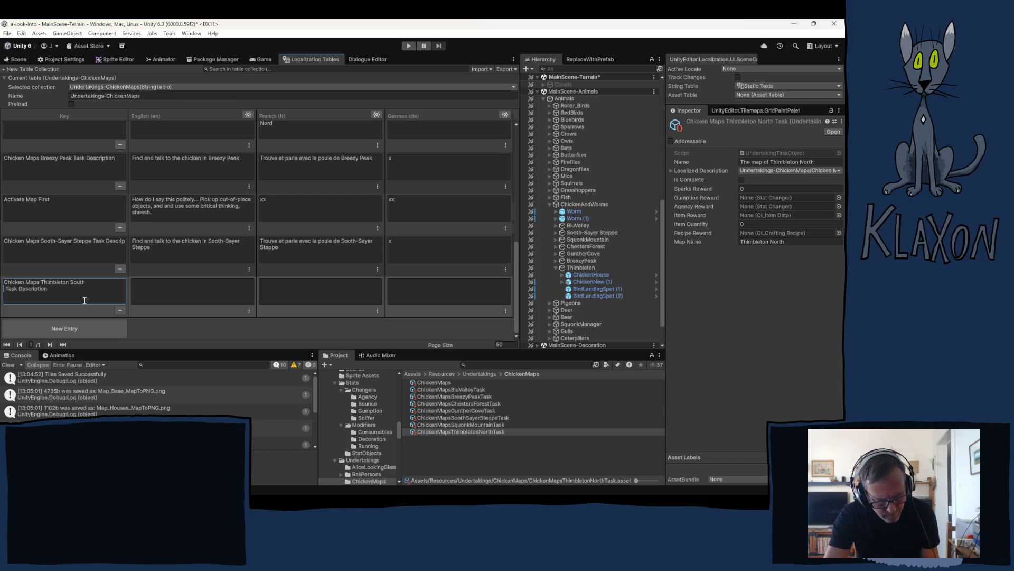
pyautogui.press('Escape')
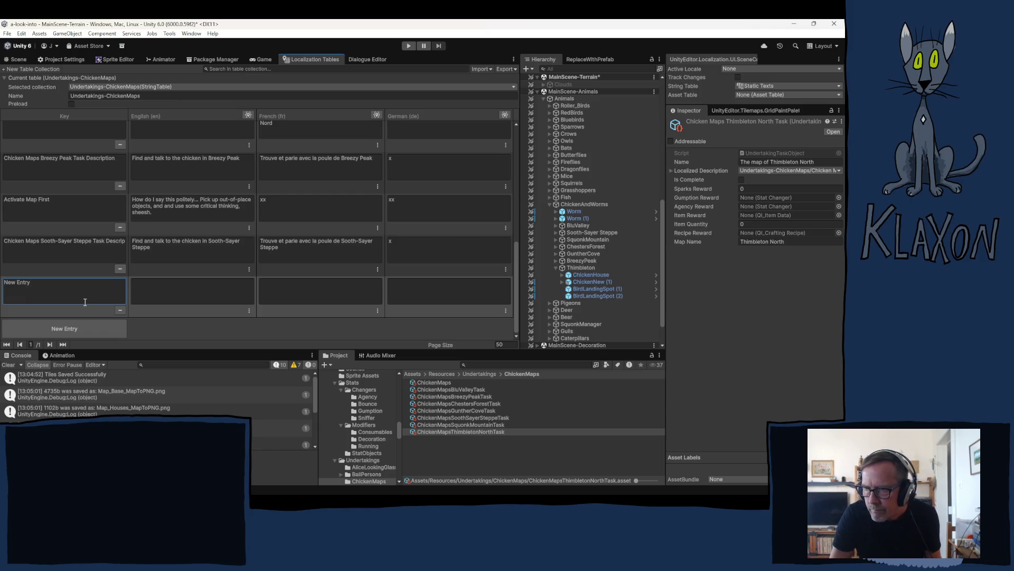
pyautogui.click(75, 281)
pyautogui.write('Chicken Maps Thimbleton North Task Description')
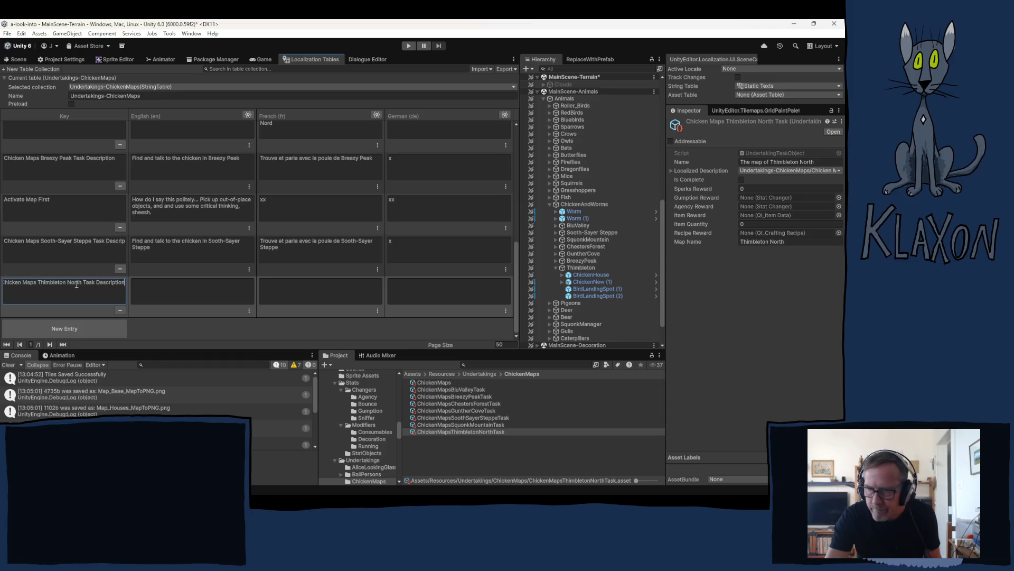
pyautogui.doubleClick(80, 283)
pyautogui.write('South')
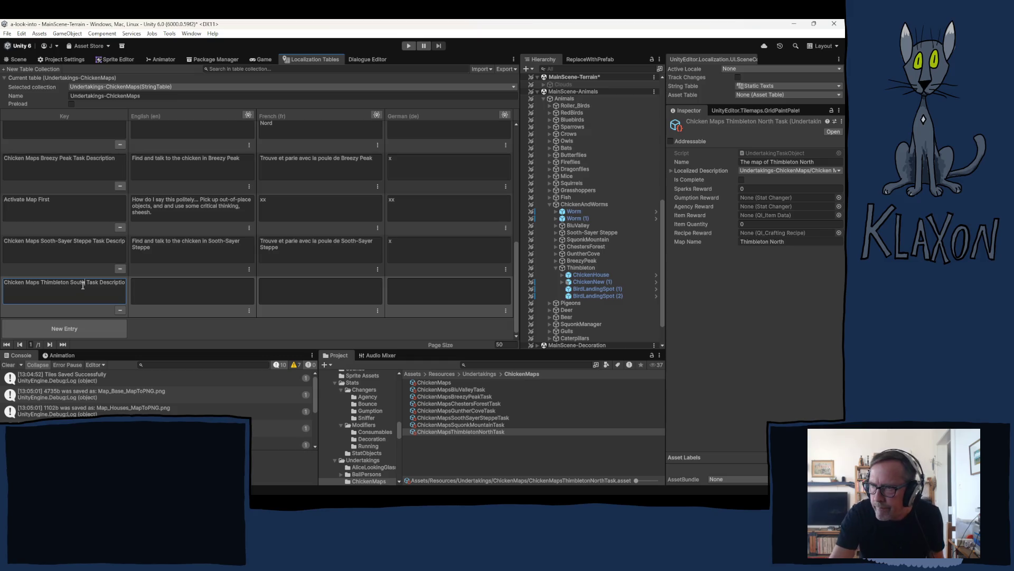
# Add an entry keyed Chicken Maps Thimbleton West Task Description.
pyautogui.click(72, 328)
pyautogui.click(59, 290)
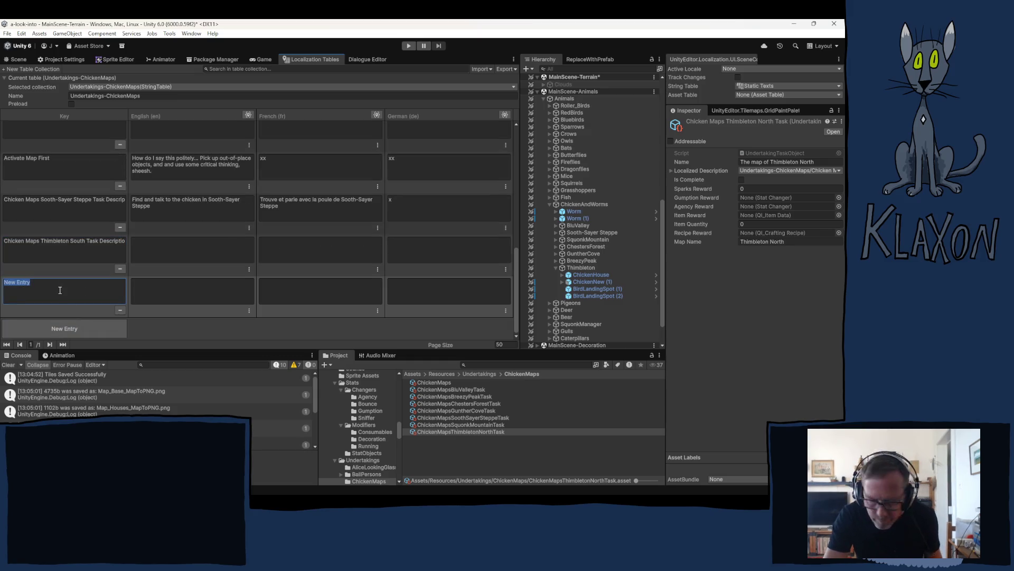
pyautogui.write('Chicken Maps Thimbleton North Task Description')
pyautogui.doubleClick(76, 282)
pyautogui.write('West')
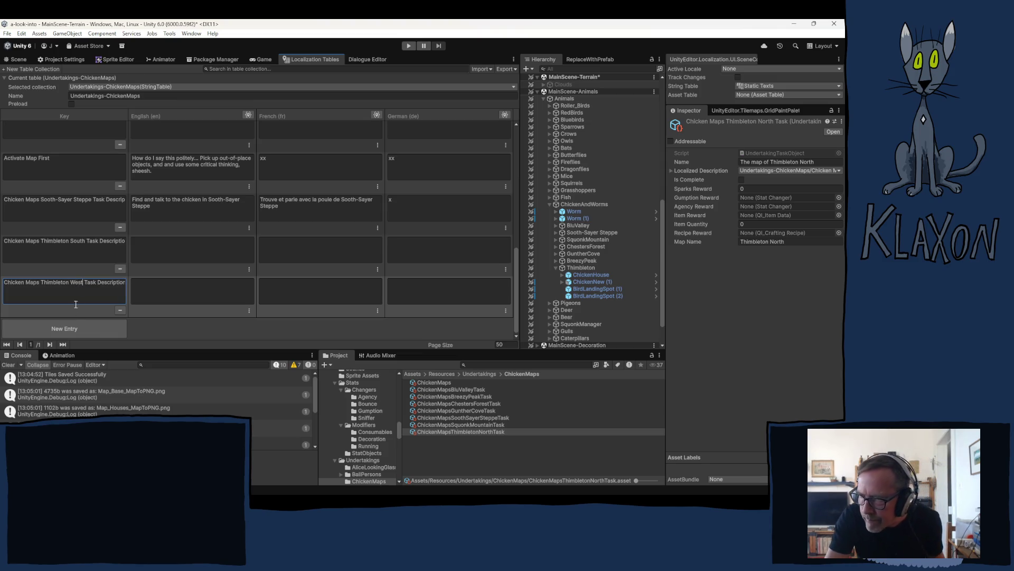
# Add an entry keyed Chicken Maps Thimbleton East Task Description.
pyautogui.click(70, 332)
pyautogui.write('Chicken Maps Thimbleton North Task Description')
pyautogui.doubleClick(76, 283)
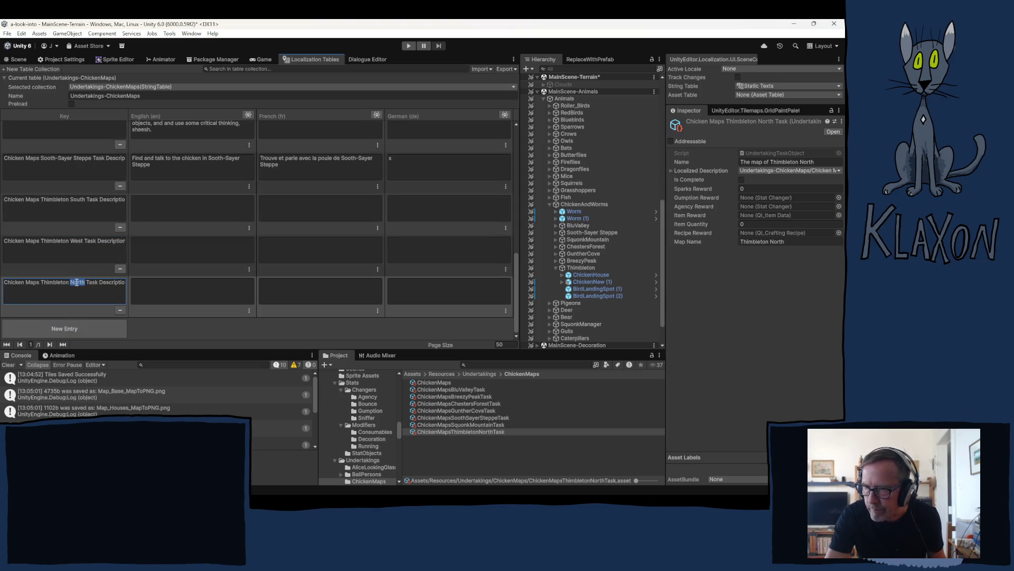
pyautogui.write('East')
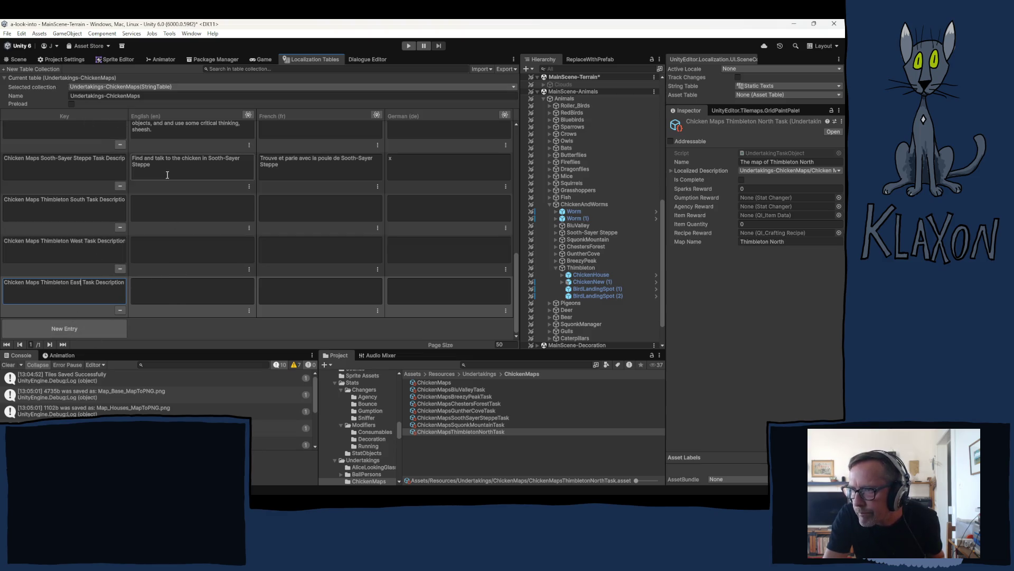
pyautogui.scroll(2, 175, 190)
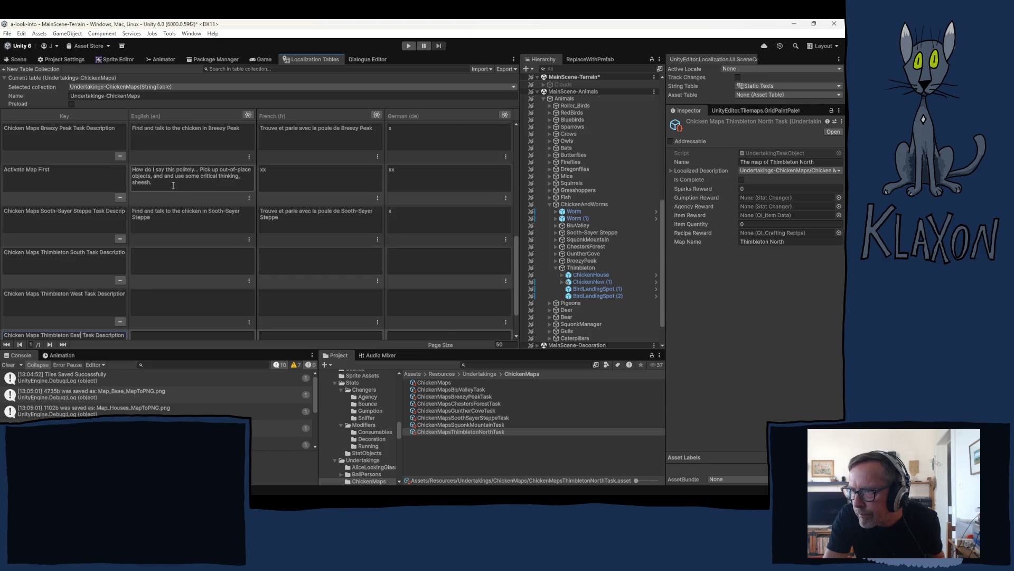
# Copy the Thimbleton North English description into the South, West and East rows.
pyautogui.scroll(1, 174, 185)
pyautogui.scroll(1, 179, 166)
pyautogui.click(182, 153)
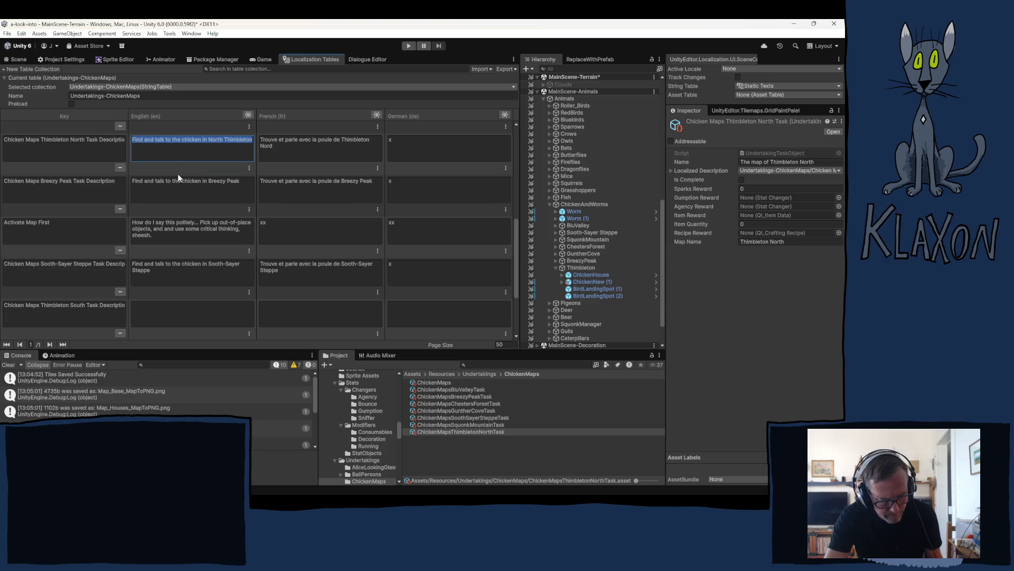
pyautogui.scroll(-3, 178, 177)
pyautogui.click(152, 233)
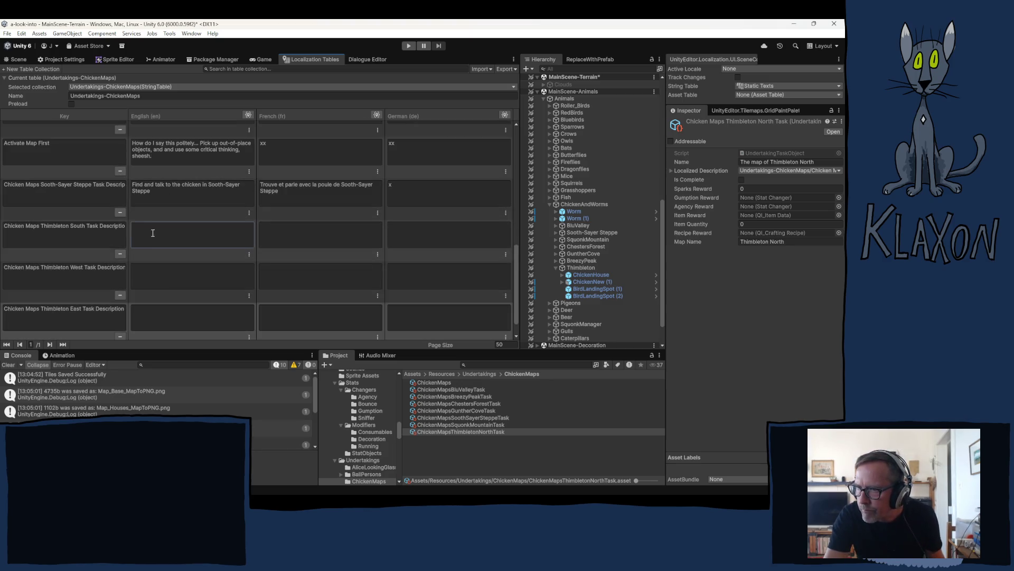
pyautogui.write('Find and talk to the chicken in North Thimbleton')
pyautogui.click(146, 284)
pyautogui.write('Find and talk to the chicken in North Thimbleton')
pyautogui.click(149, 317)
pyautogui.write('Find and talk to the chicken in North Thimbleton')
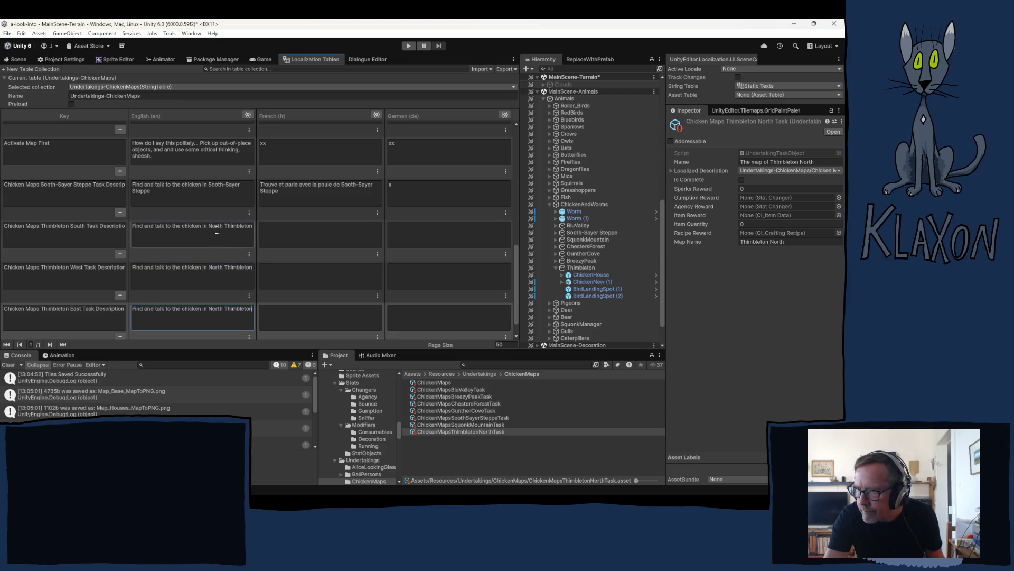
# Replace North with South, West and East in those three English descriptions.
pyautogui.doubleClick(216, 226)
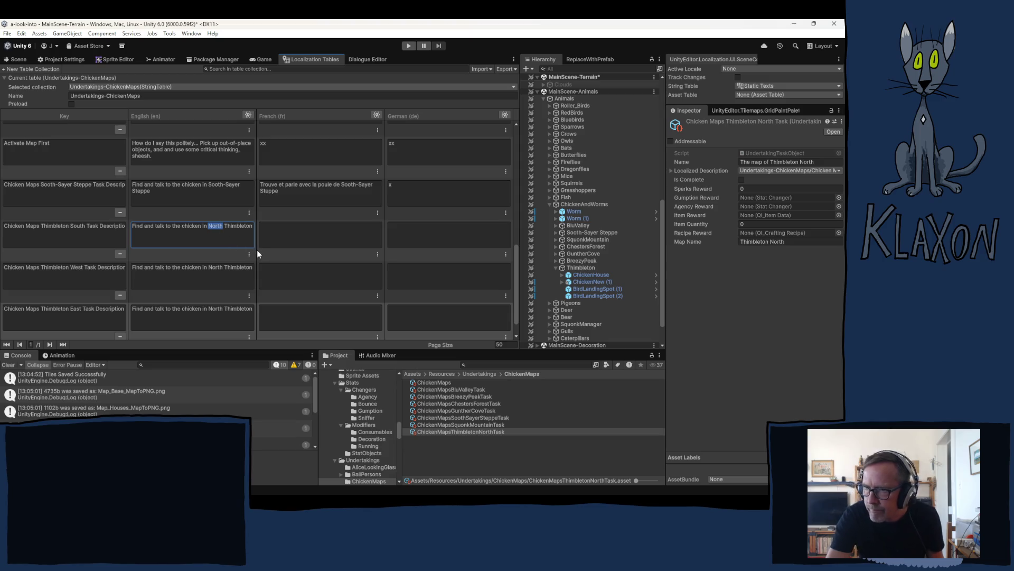
pyautogui.write('South')
pyautogui.doubleClick(216, 267)
pyautogui.write('West')
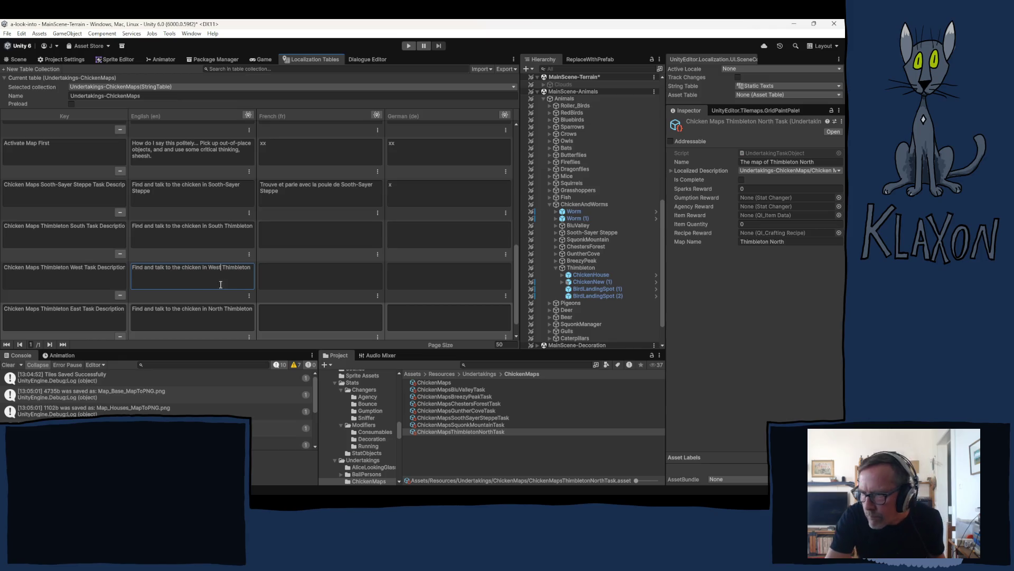
pyautogui.click(215, 308)
pyautogui.doubleClick(216, 308)
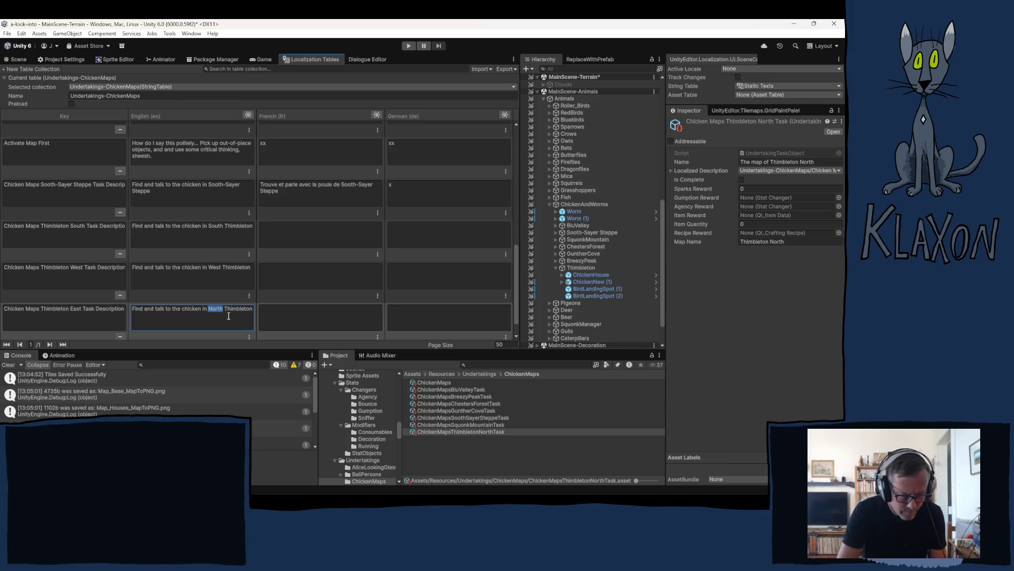
pyautogui.write('East')
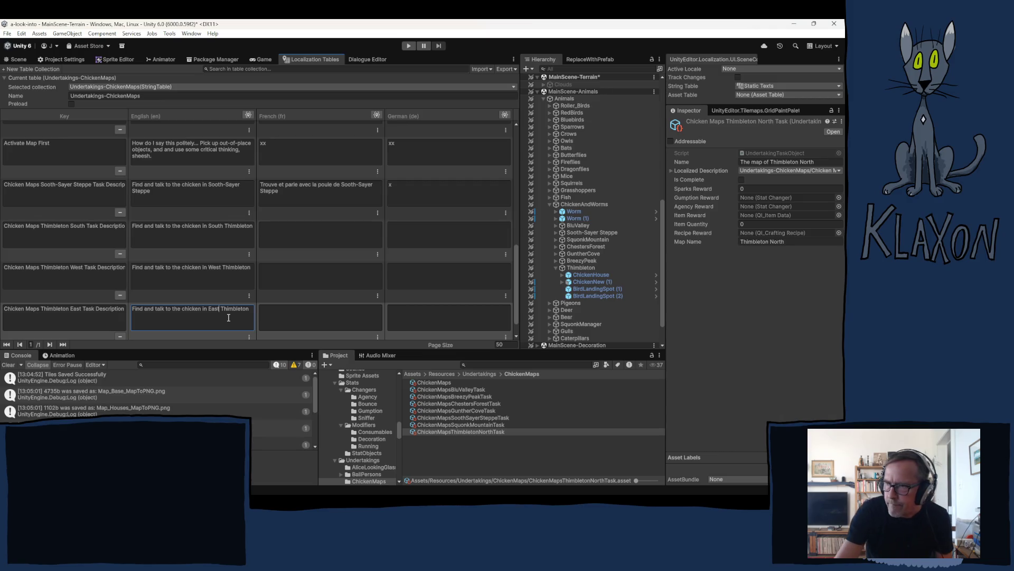
pyautogui.scroll(4, 301, 227)
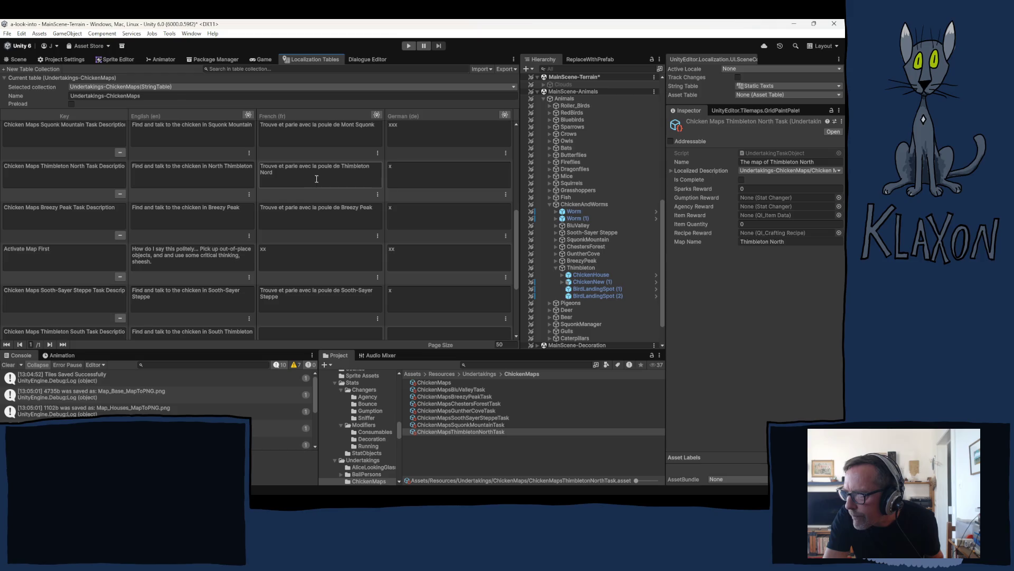
# Copy the Thimbleton North French description into the South, West and East rows.
pyautogui.click(317, 178)
pyautogui.scroll(-4, 325, 226)
pyautogui.click(325, 226)
pyautogui.write('Trouve et parle avec la poule de Thimbleton Nord')
pyautogui.click(287, 279)
pyautogui.write('Trouve et parle avec la poule de Thimbleton Nord')
pyautogui.click(286, 317)
pyautogui.write('Trouve et parle avec la poule de Thimbleton Nord')
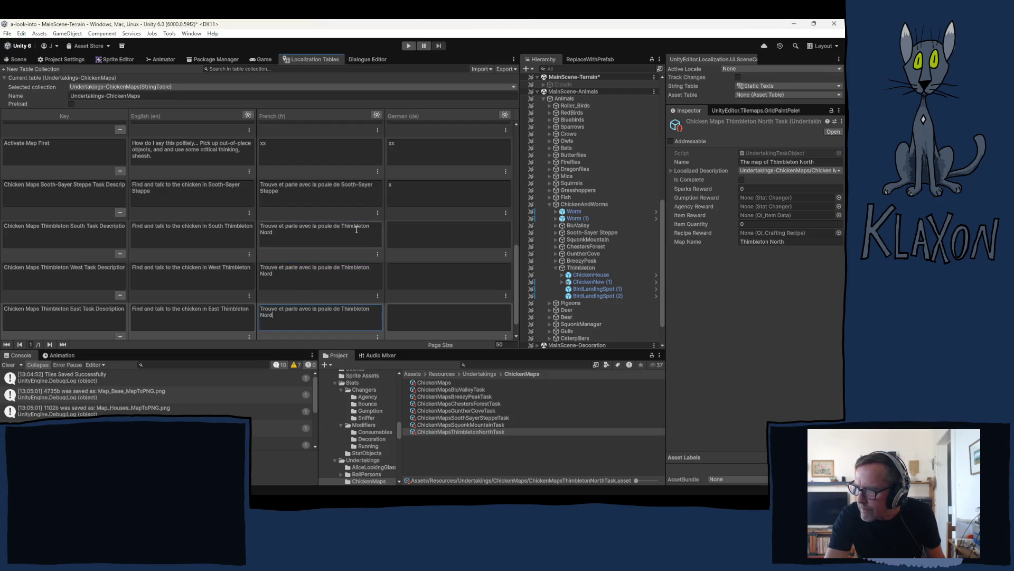
# Replace Nord with Sud, Ouest and Est in the three French descriptions.
pyautogui.doubleClick(266, 233)
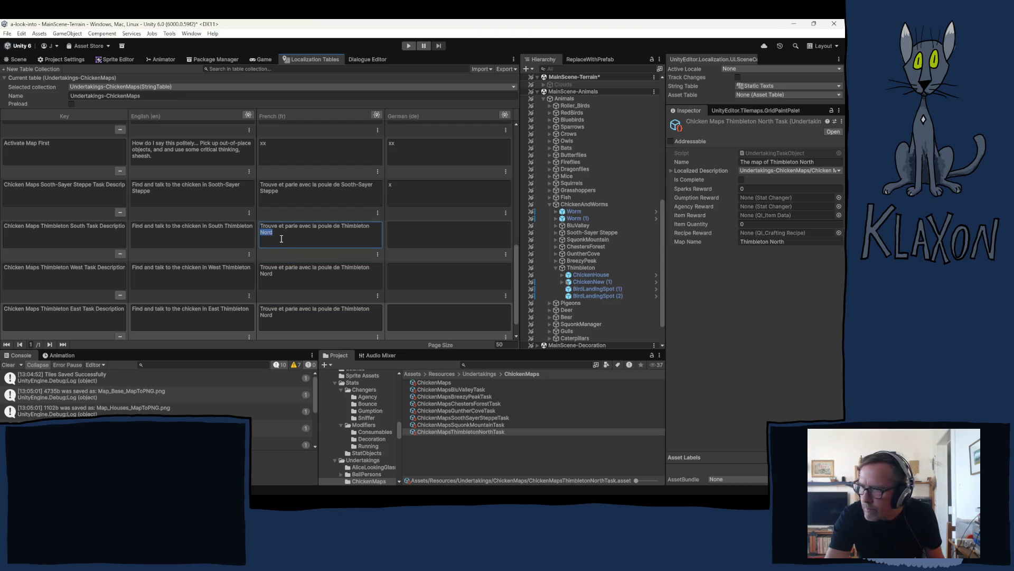
pyautogui.write('Sud')
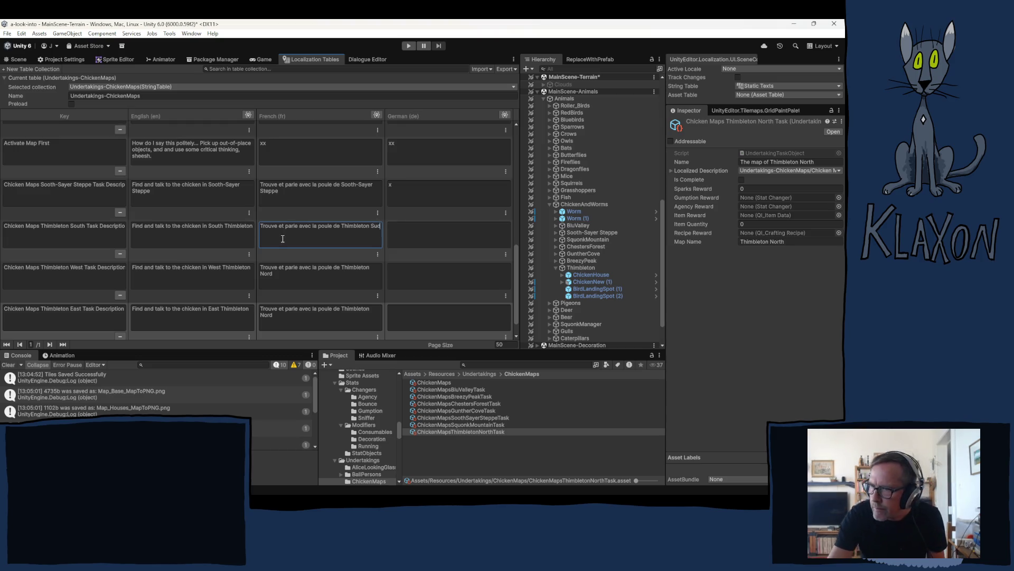
pyautogui.doubleClick(266, 273)
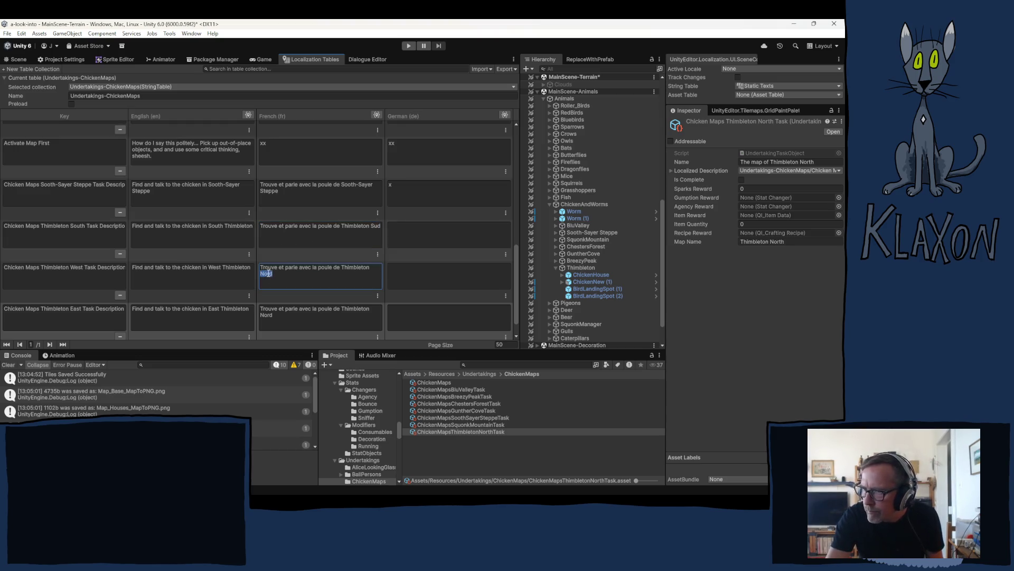
pyautogui.write('Ouest')
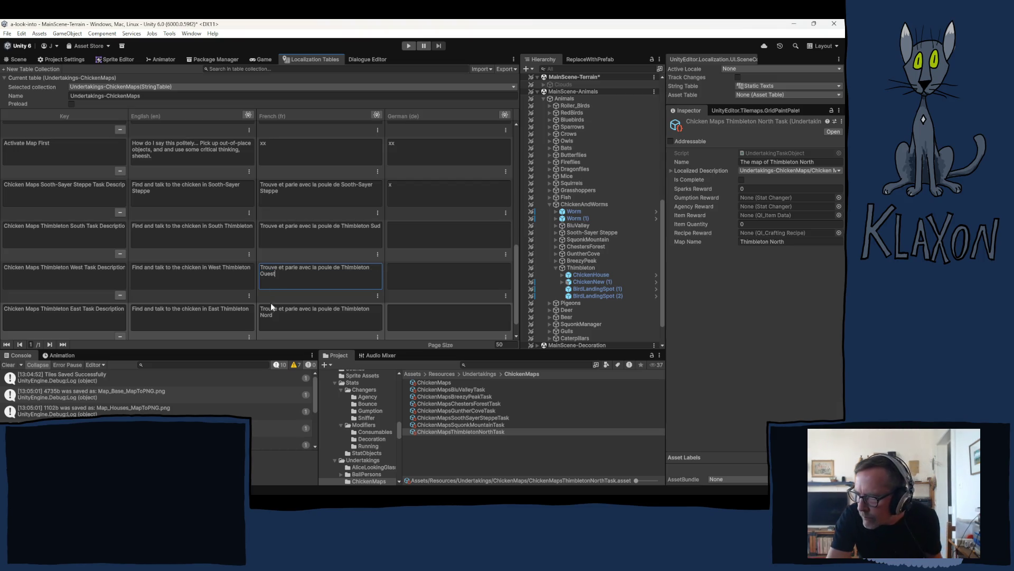
pyautogui.doubleClick(267, 315)
pyautogui.write('EEst')
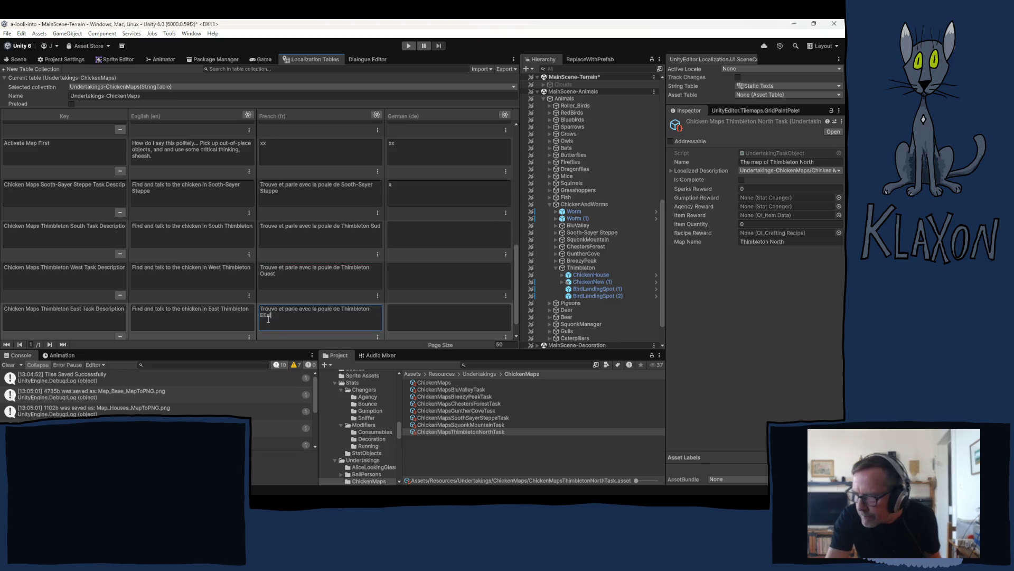
pyautogui.press('Left')
pyautogui.press('Left')
pyautogui.press('Left')
pyautogui.press('BackSpace')
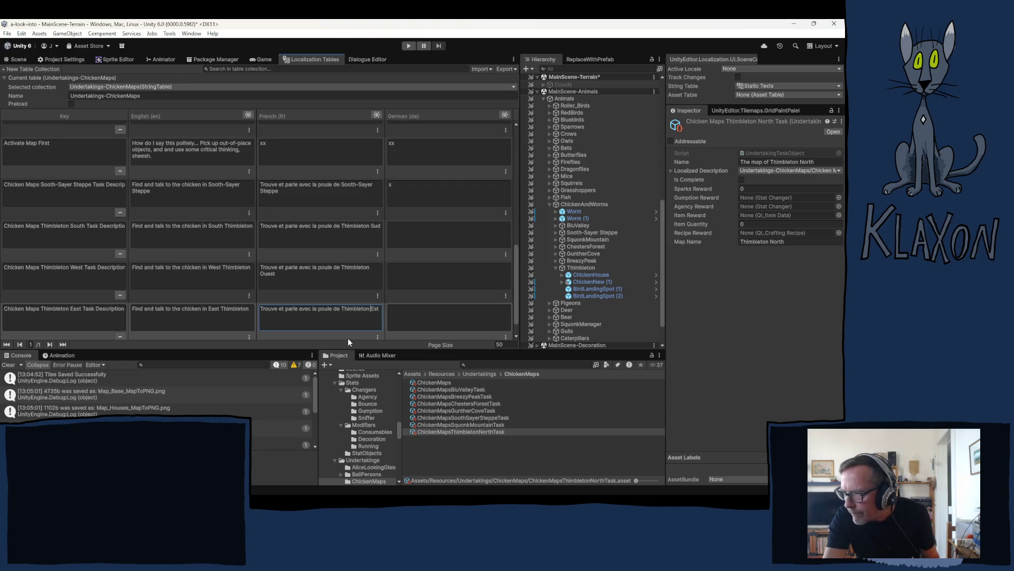
# Enter 'x' as the German text for Thimbleton South, West and East.
pyautogui.click(409, 224)
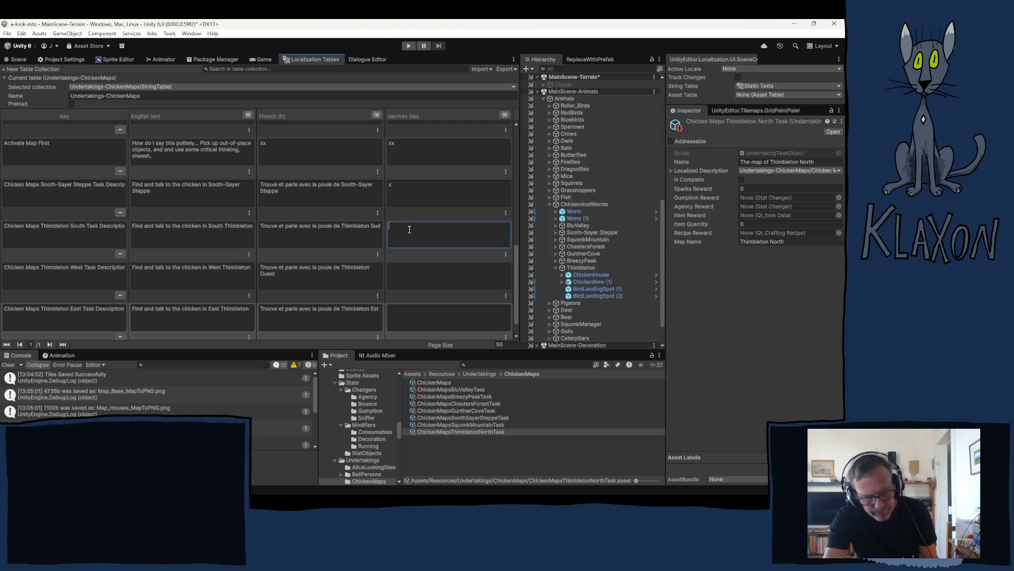
pyautogui.write('x')
pyautogui.click(411, 275)
pyautogui.write('x')
pyautogui.click(415, 315)
pyautogui.write('x')
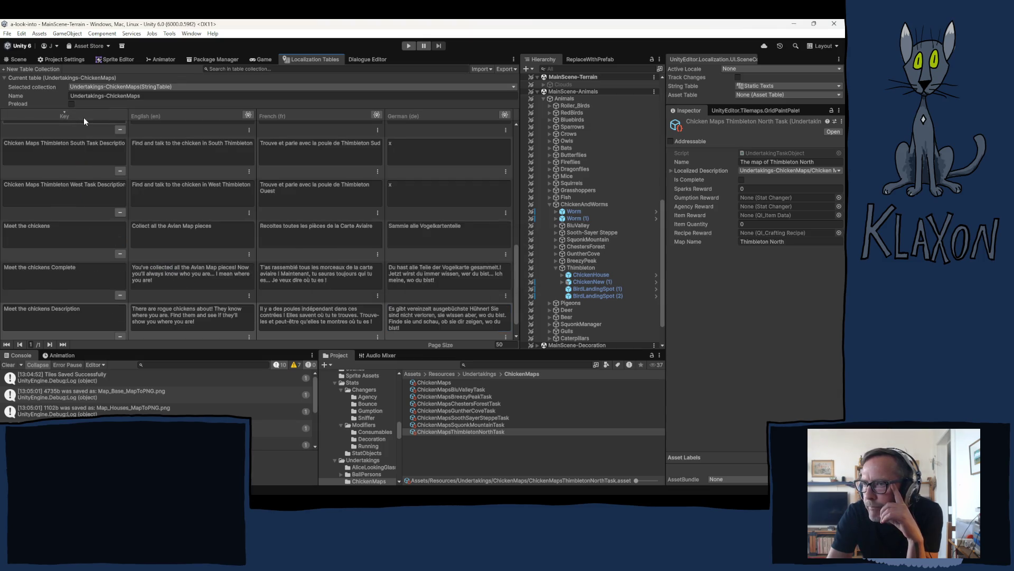
pyautogui.scroll(2, 87, 222)
pyautogui.scroll(6, 88, 223)
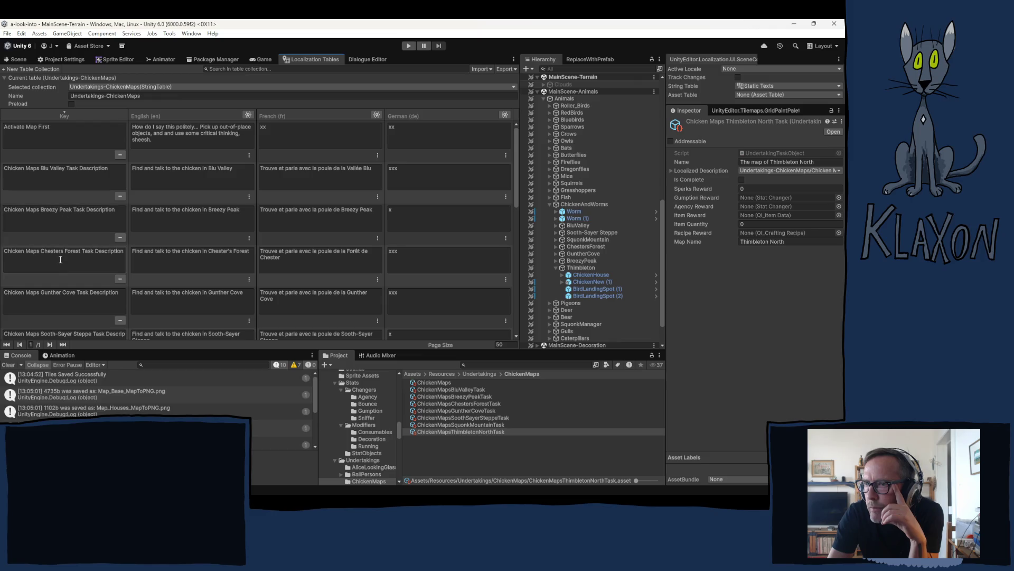
pyautogui.scroll(-1, 53, 294)
pyautogui.moveTo(78, 307); pyautogui.dragTo(75, 312)
pyautogui.scroll(-2, 75, 304)
pyautogui.scroll(-4, 75, 301)
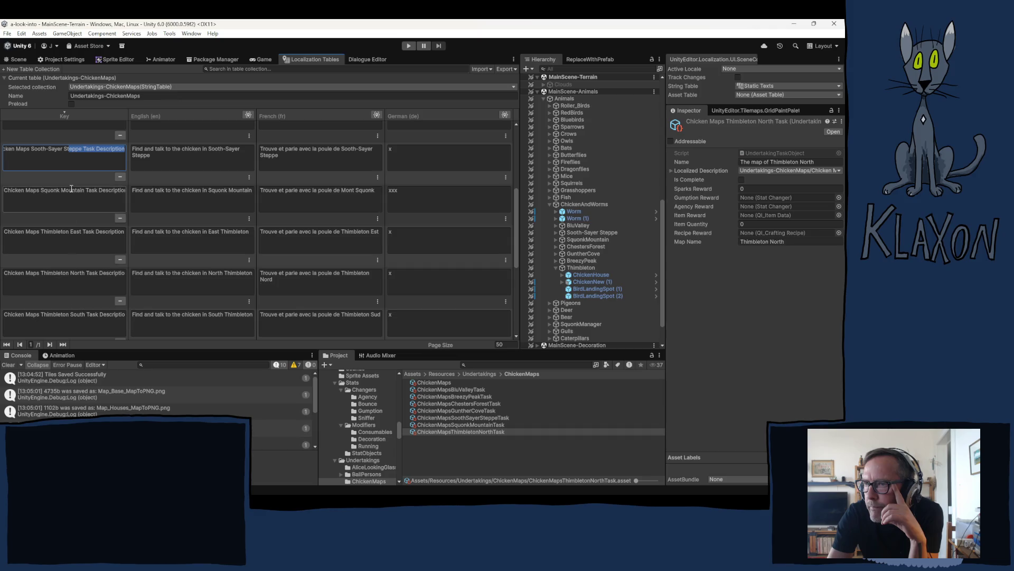
pyautogui.click(70, 234)
pyautogui.click(71, 314)
pyautogui.scroll(-1, 72, 299)
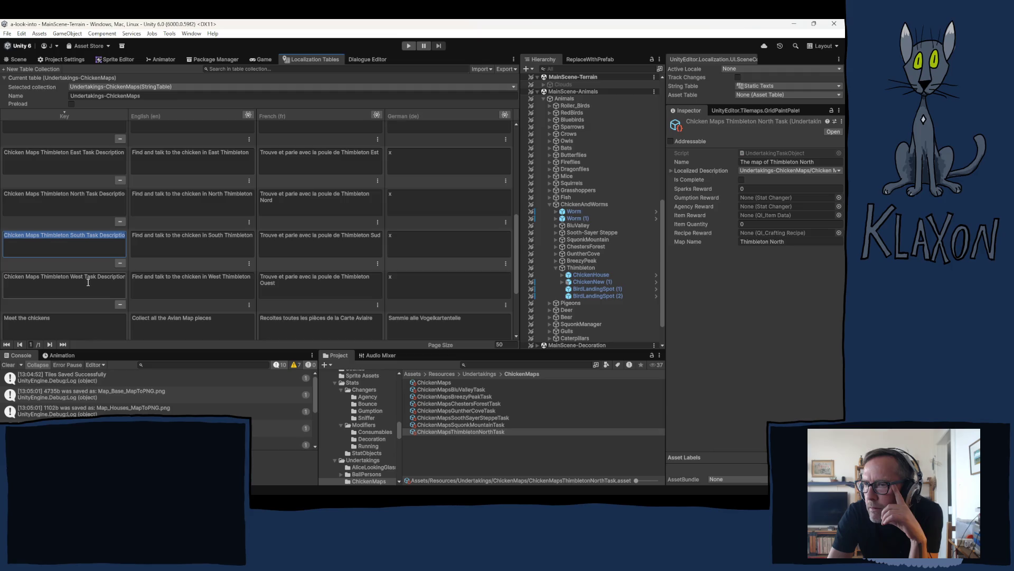
pyautogui.click(88, 283)
pyautogui.scroll(5, 81, 246)
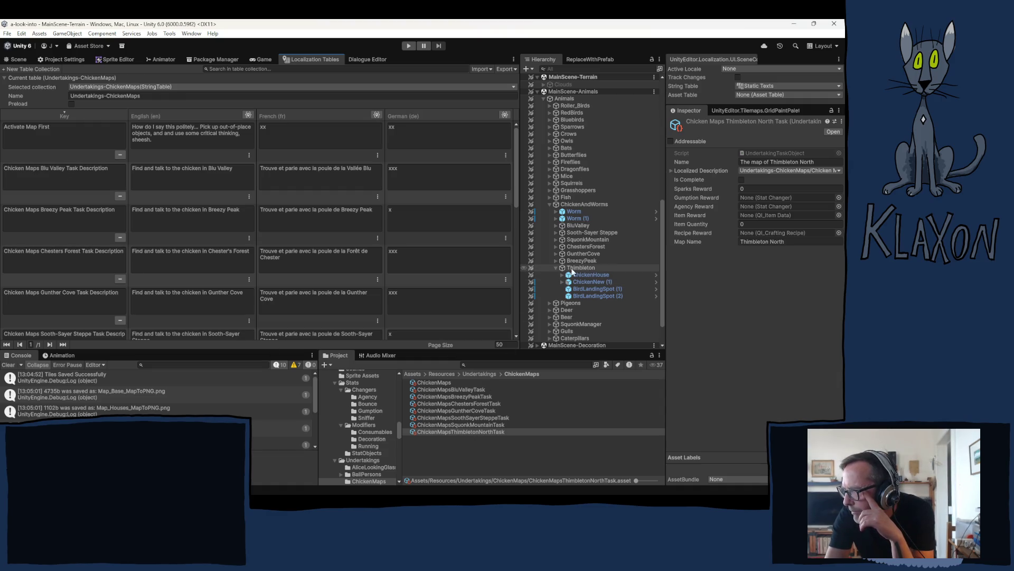
pyautogui.scroll(15, 574, 195)
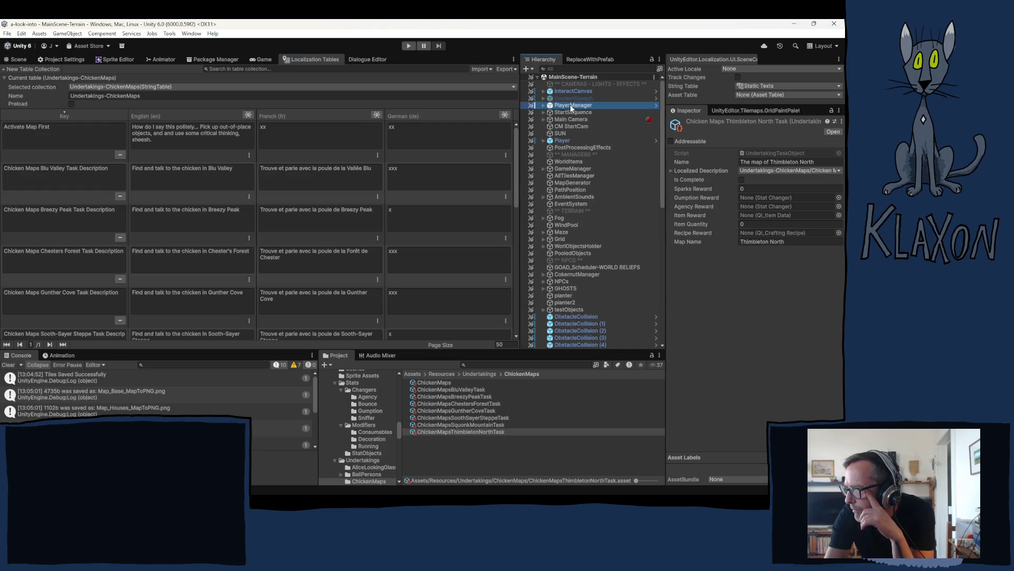
# Add an entry keyed Chicken Maps Beach Task Description, based on the Blu Valley key.
pyautogui.click(570, 105)
pyautogui.scroll(-6, 773, 386)
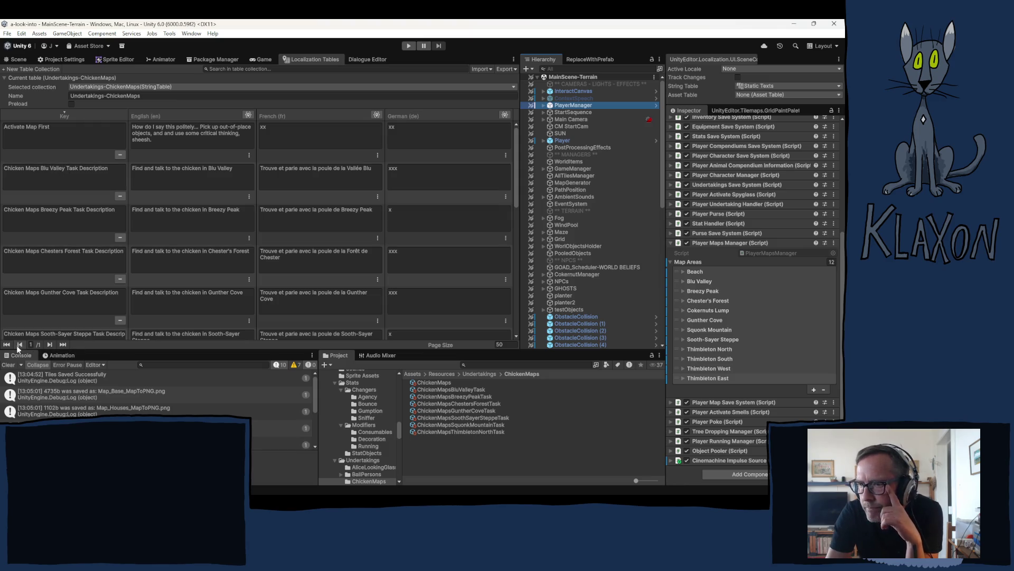
pyautogui.click(50, 177)
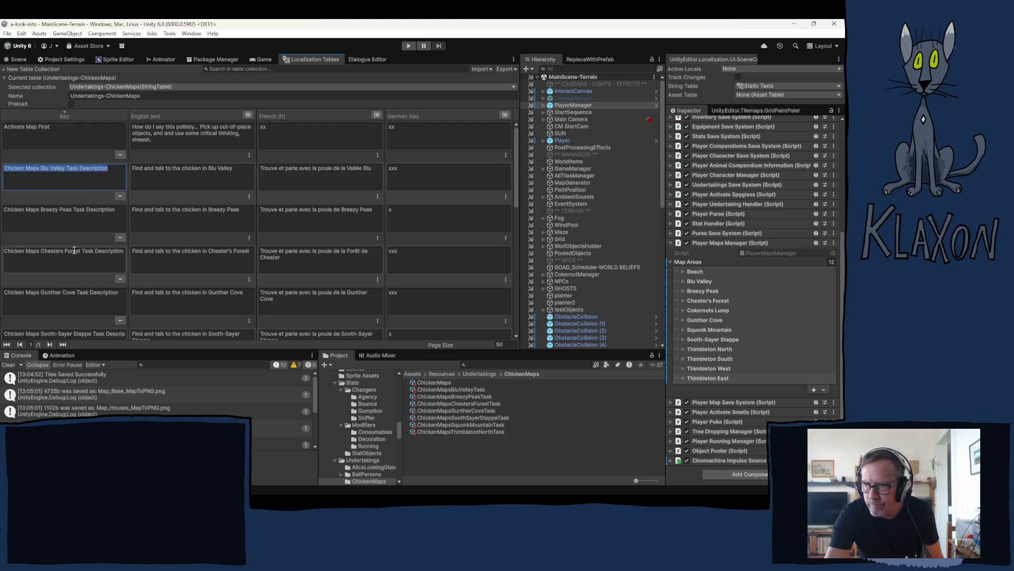
pyautogui.scroll(-10, 85, 248)
pyautogui.click(69, 328)
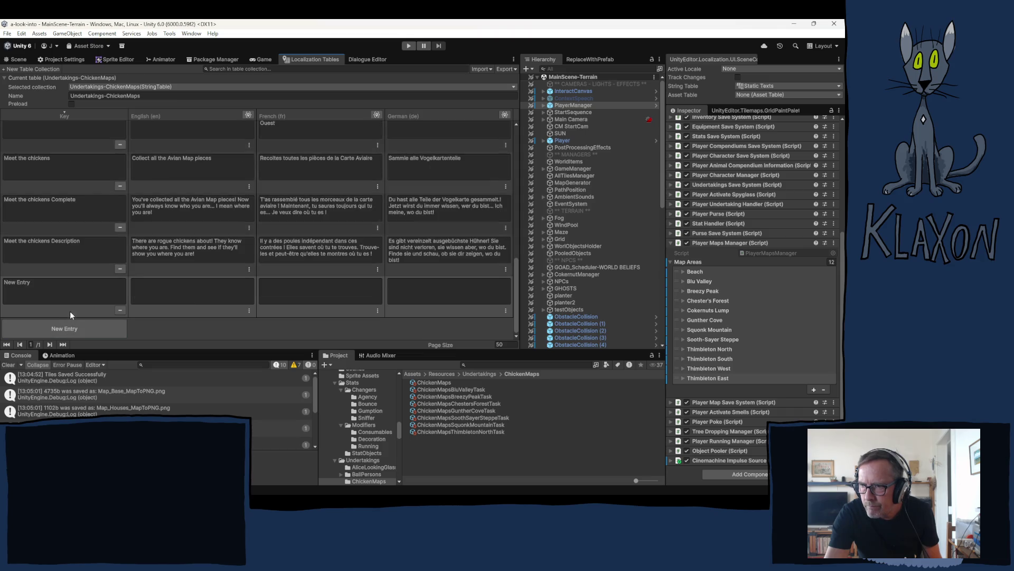
pyautogui.write('Chicken Maps Blu Valley Task Description')
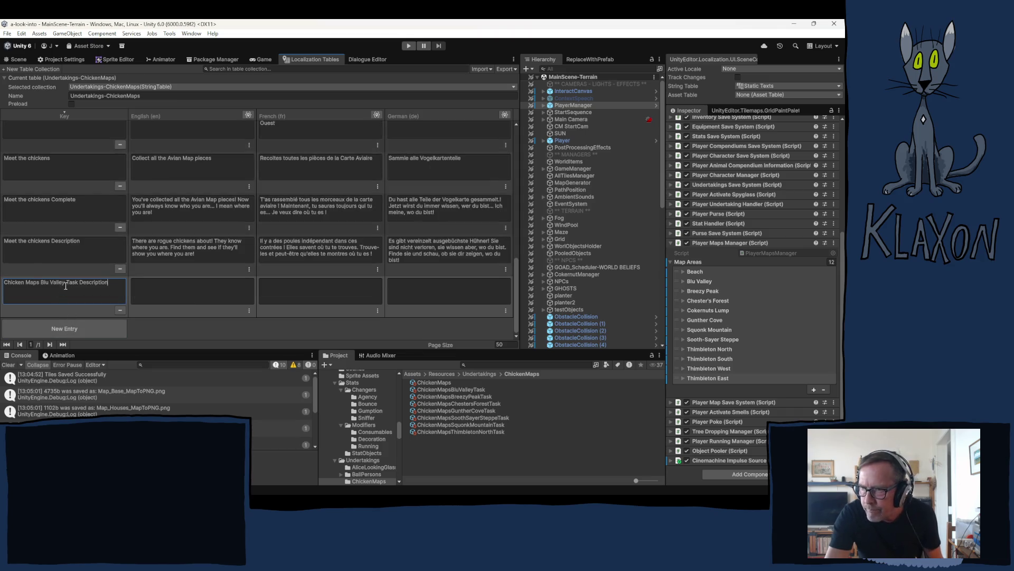
pyautogui.doubleClick(43, 282)
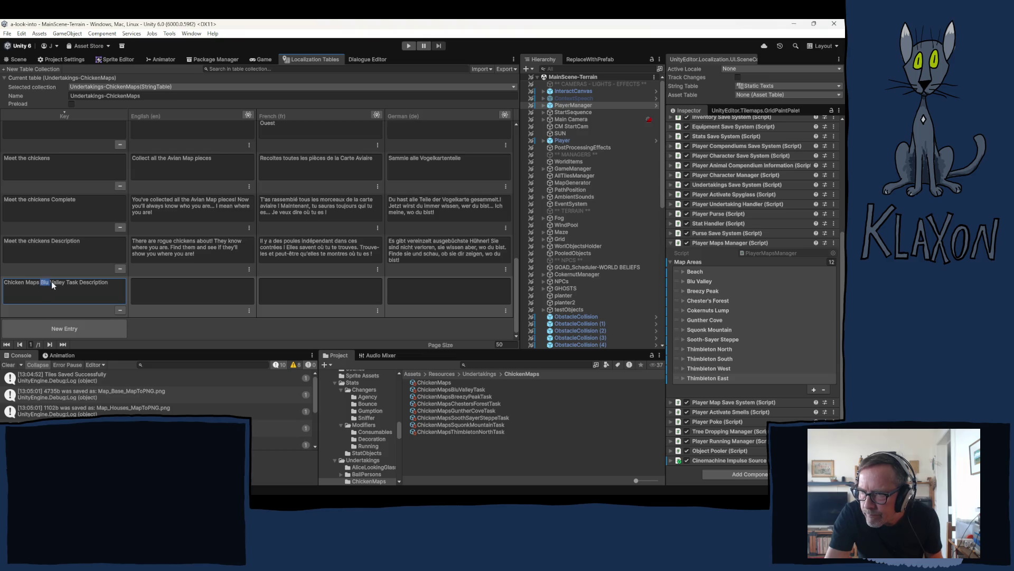
pyautogui.write('Be')
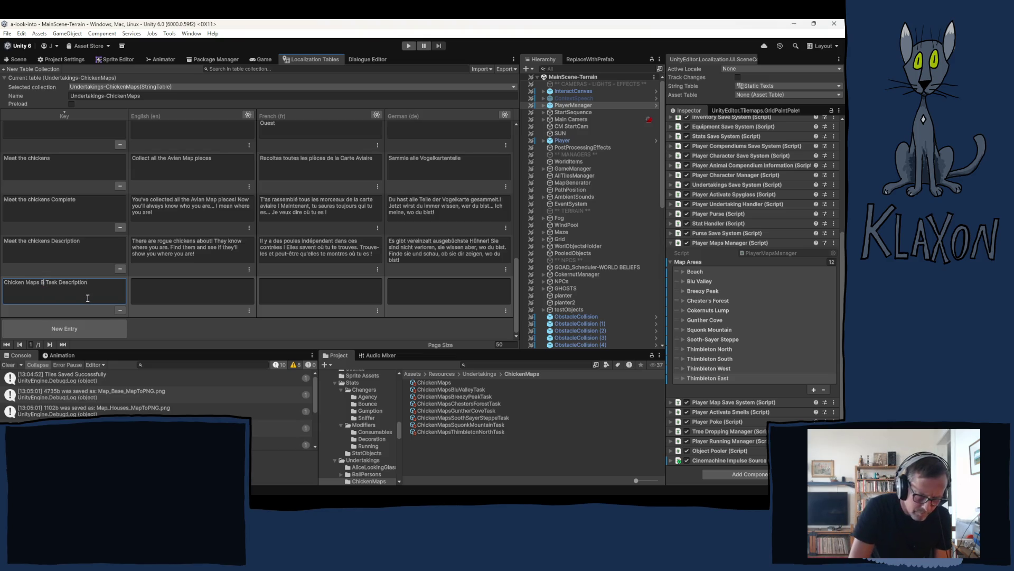
pyautogui.write('ach')
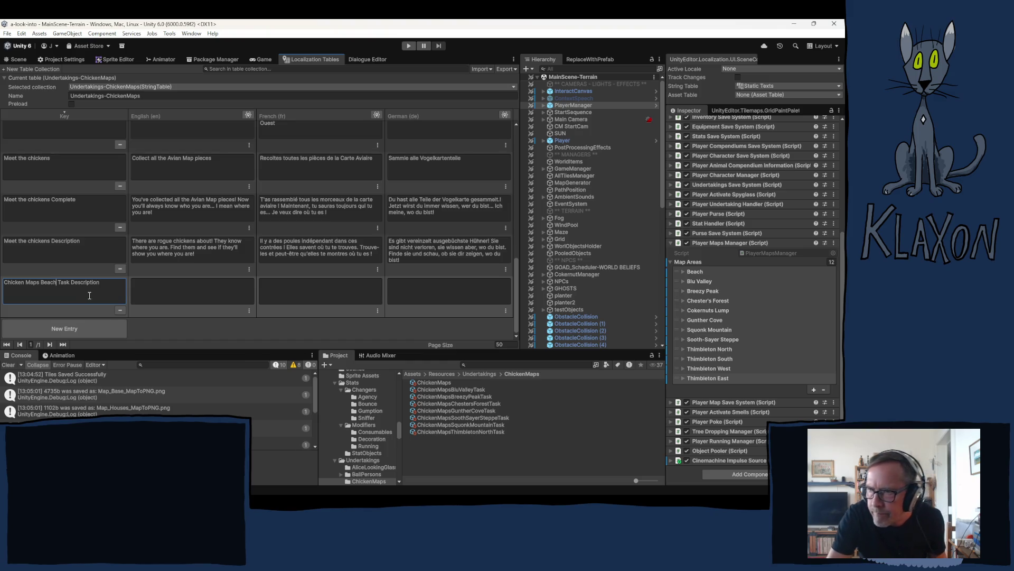
# Give the Beach entry an English description, changing 'in Squonk Mountain' to 'at the'.
pyautogui.click(113, 329)
pyautogui.scroll(5, 168, 264)
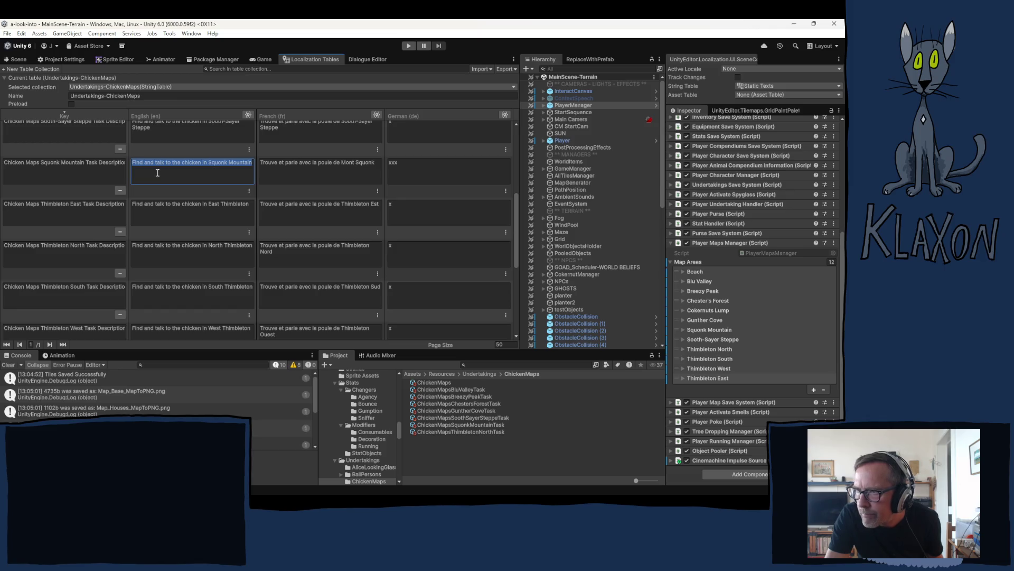
pyautogui.scroll(-10, 158, 174)
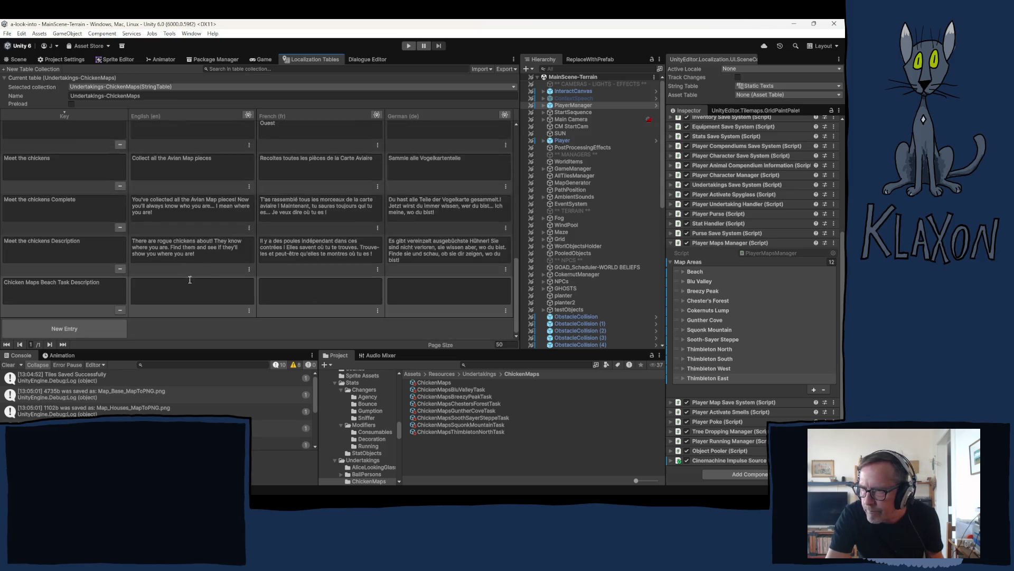
pyautogui.write('Find and talk to the chicken in Squonk Mountain')
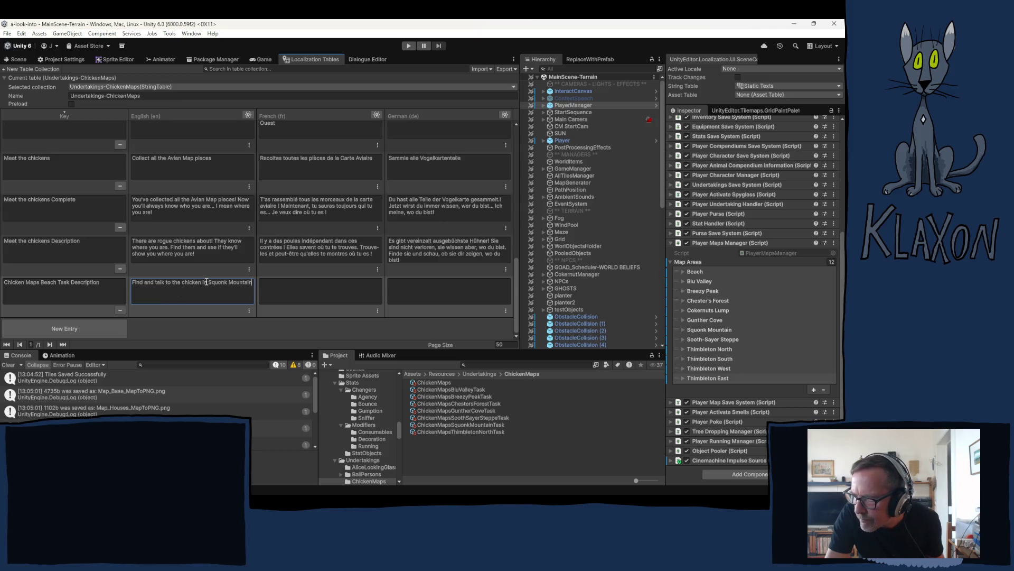
pyautogui.moveTo(203, 284); pyautogui.dragTo(253, 282)
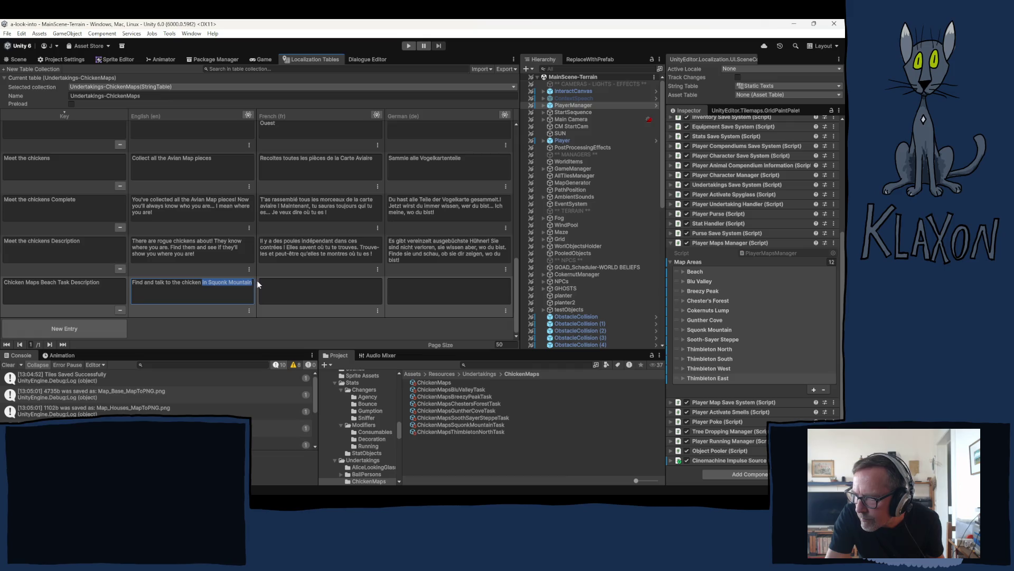
pyautogui.write('at')
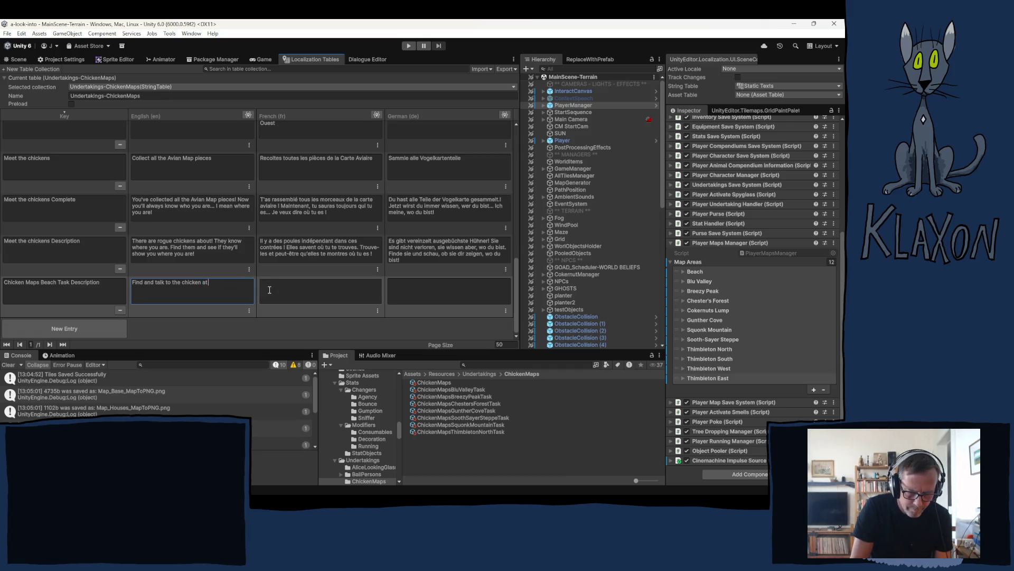
pyautogui.write(' the Beach')
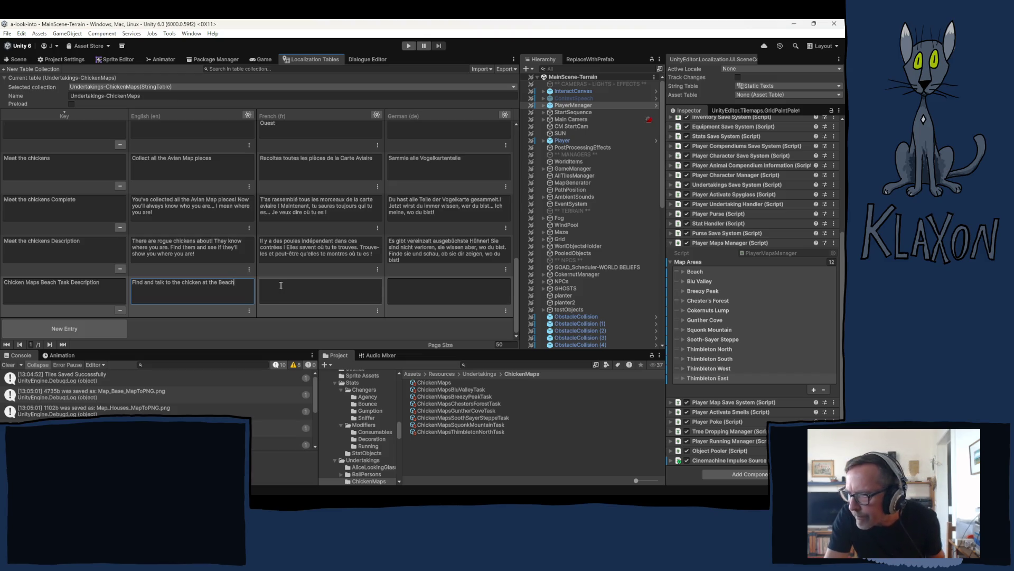
pyautogui.click(270, 290)
# Set the Beach French text to 'Trouve et parle avec la poule sur La Plage'.
pyautogui.scroll(3, 282, 264)
pyautogui.click(293, 218)
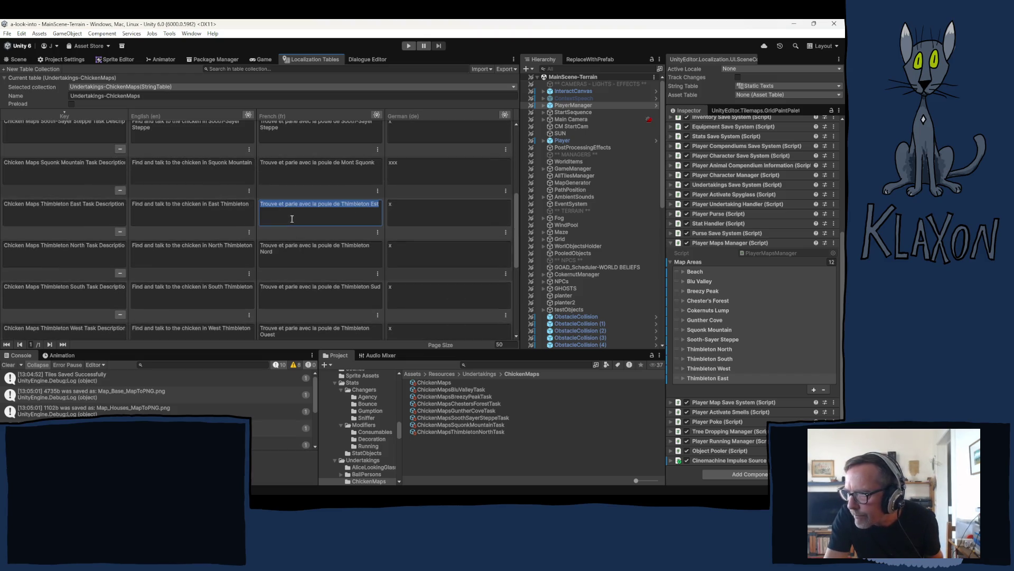
pyautogui.scroll(-5, 285, 236)
pyautogui.click(278, 288)
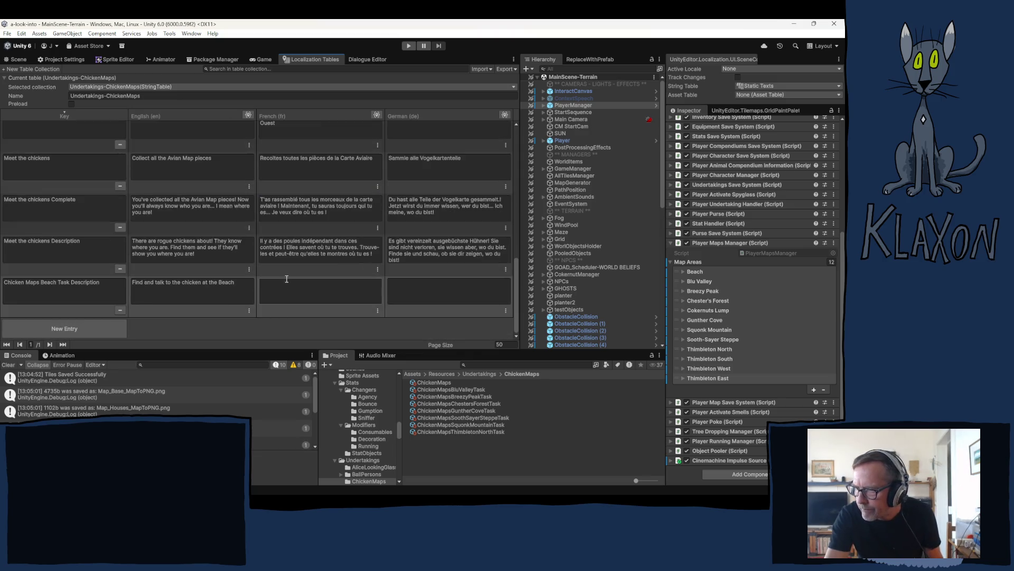
pyautogui.write('Trouve et parle avec la poule de Thimbleton Est')
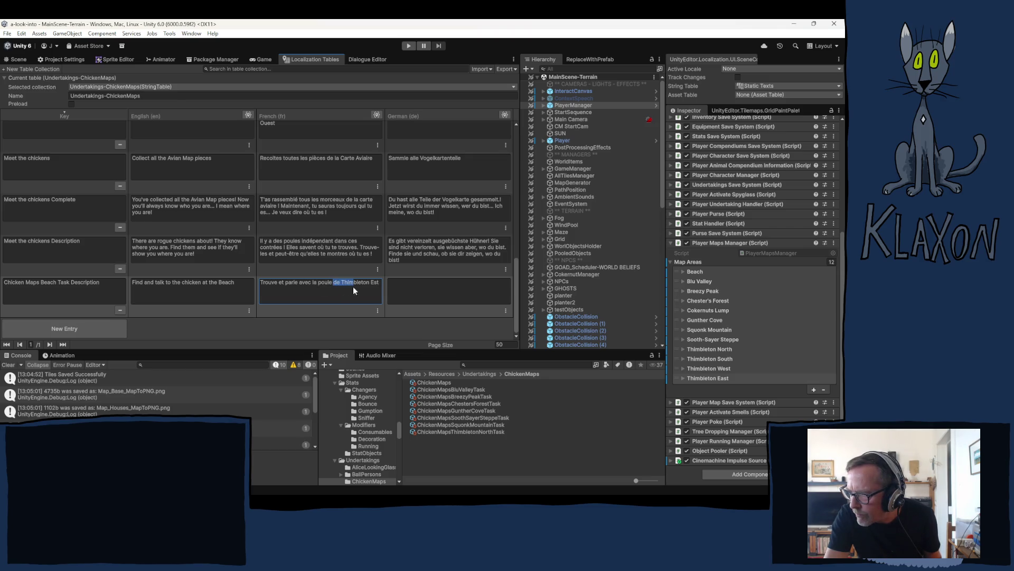
pyautogui.press('BackSpace')
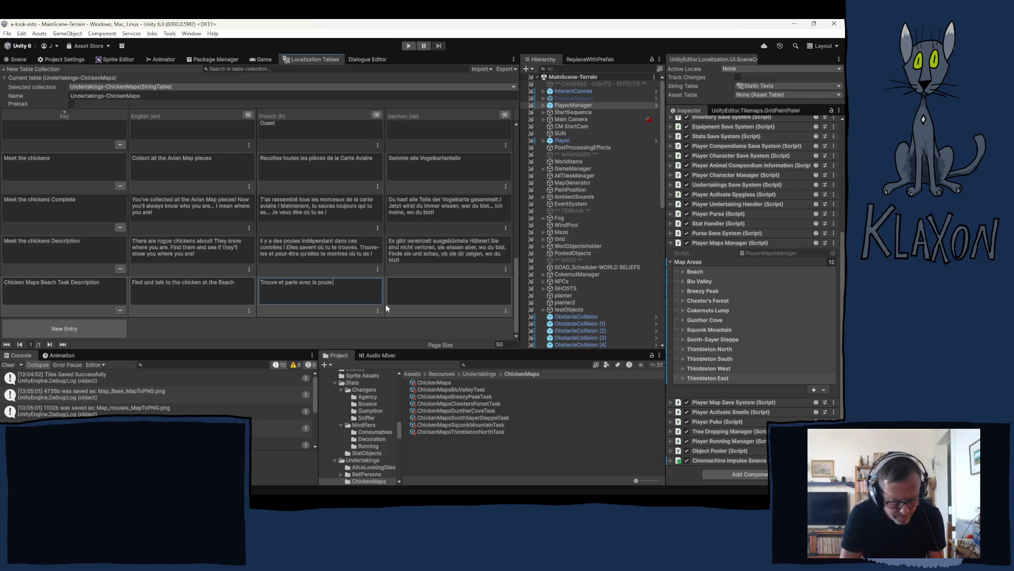
pyautogui.write('sur la')
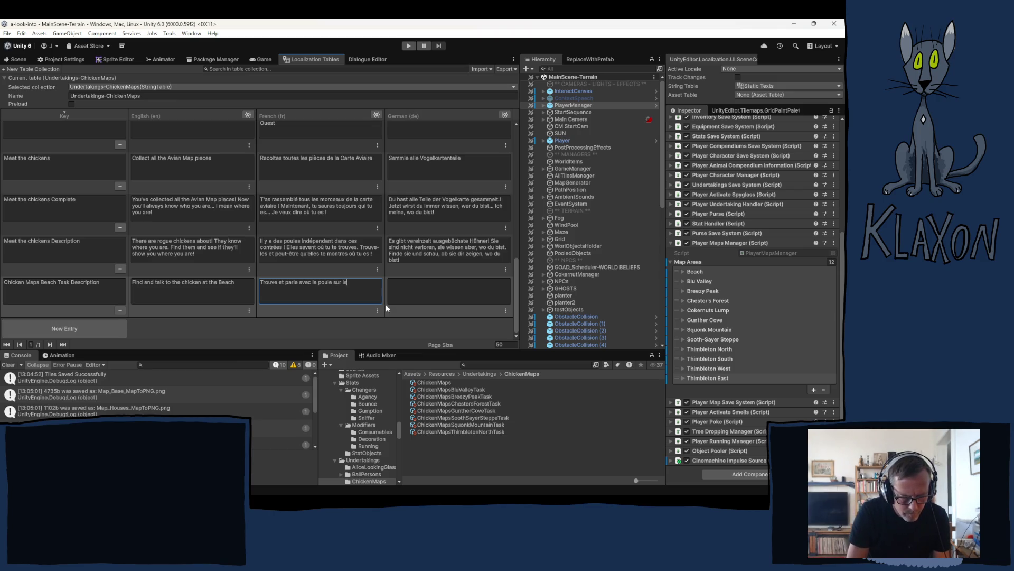
pyautogui.write(' Plage')
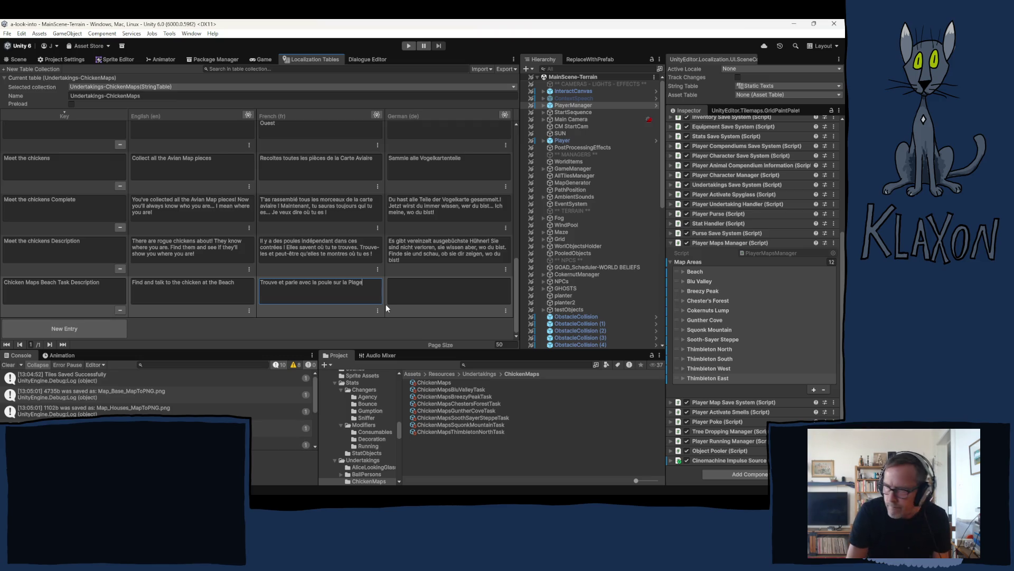
pyautogui.click(344, 283)
pyautogui.press('Delete')
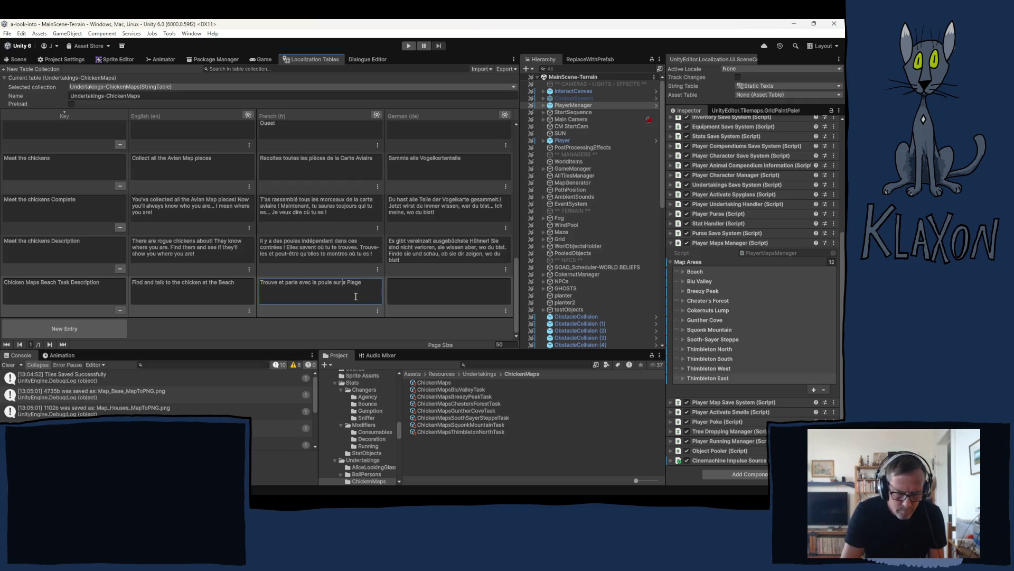
pyautogui.write('L')
# Fill in the German Beach description placeholder.
pyautogui.click(432, 292)
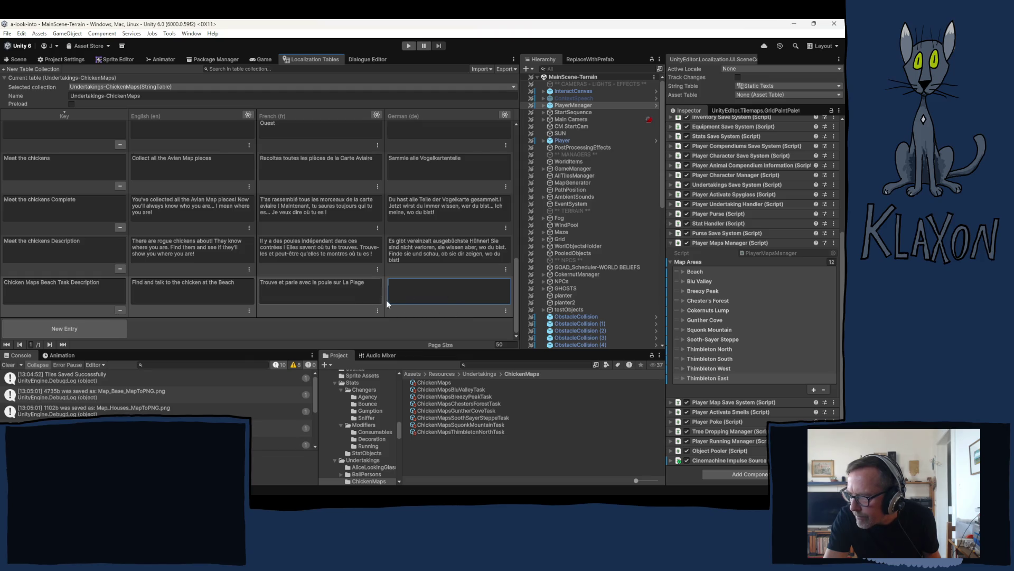
pyautogui.click(211, 282)
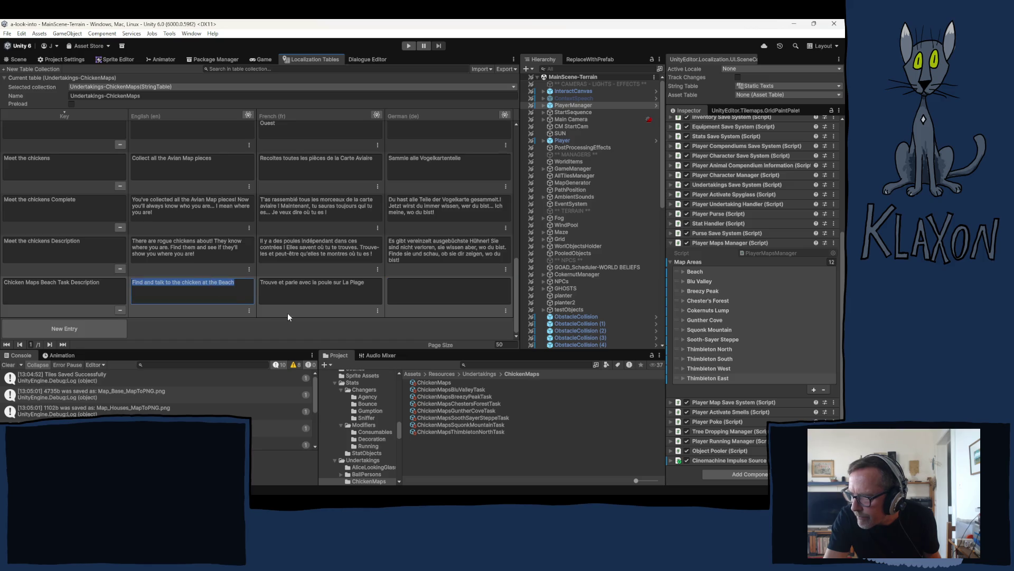
pyautogui.click(424, 293)
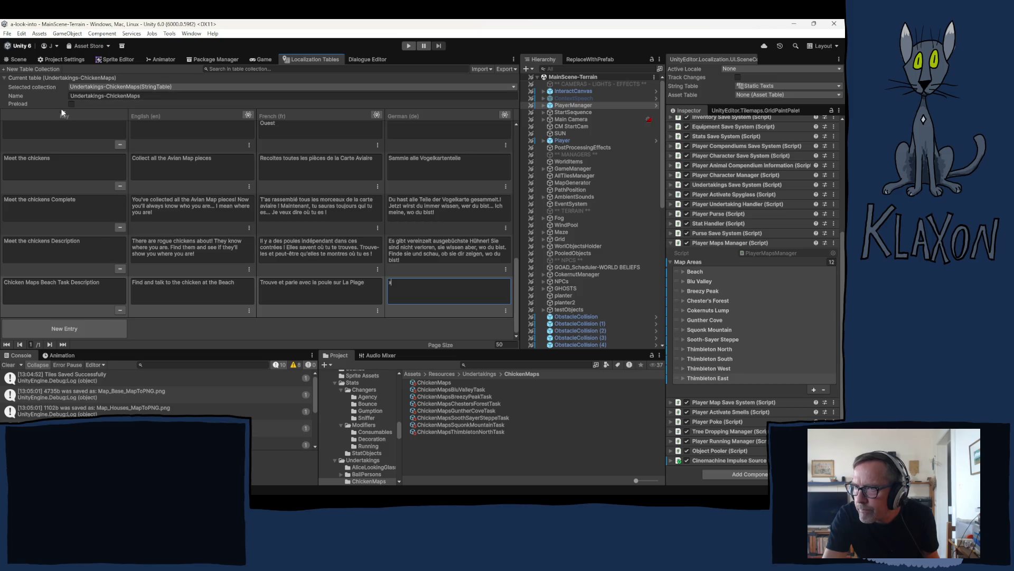
pyautogui.scroll(5, 68, 115)
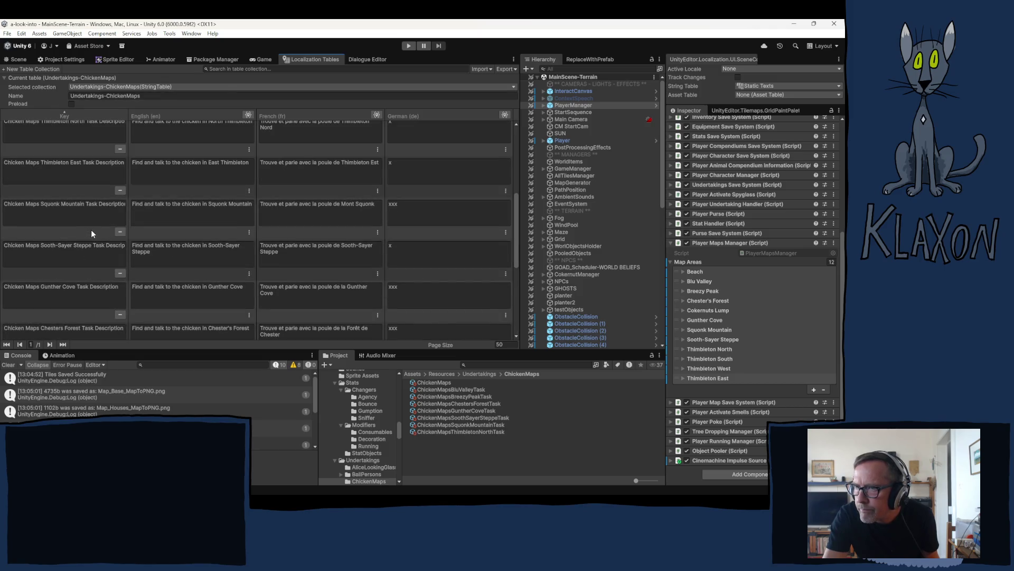
# Sort the ChickenMaps string table by key in ascending order.
pyautogui.scroll(3, 91, 230)
pyautogui.click(74, 113)
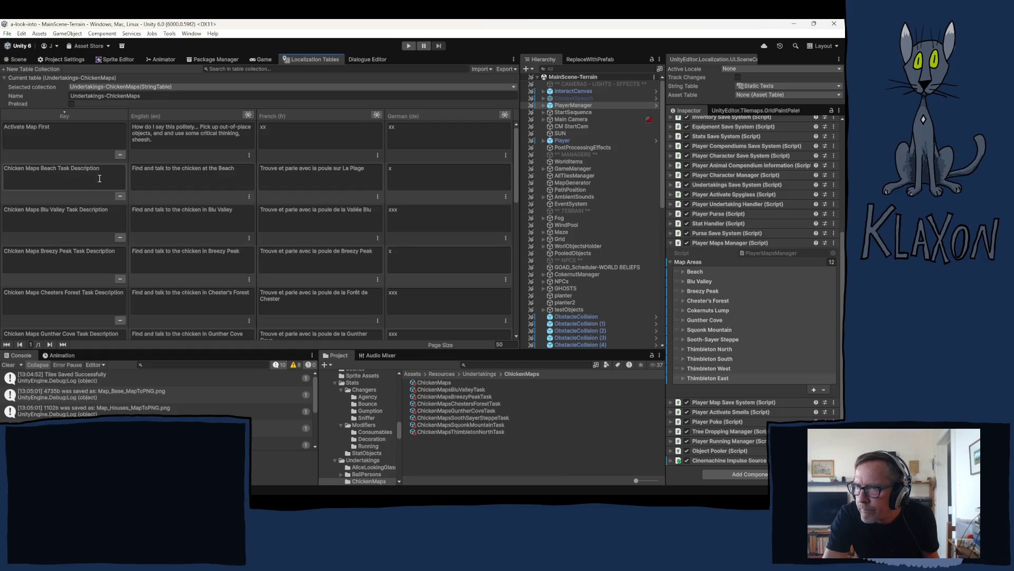
pyautogui.scroll(-1, 89, 210)
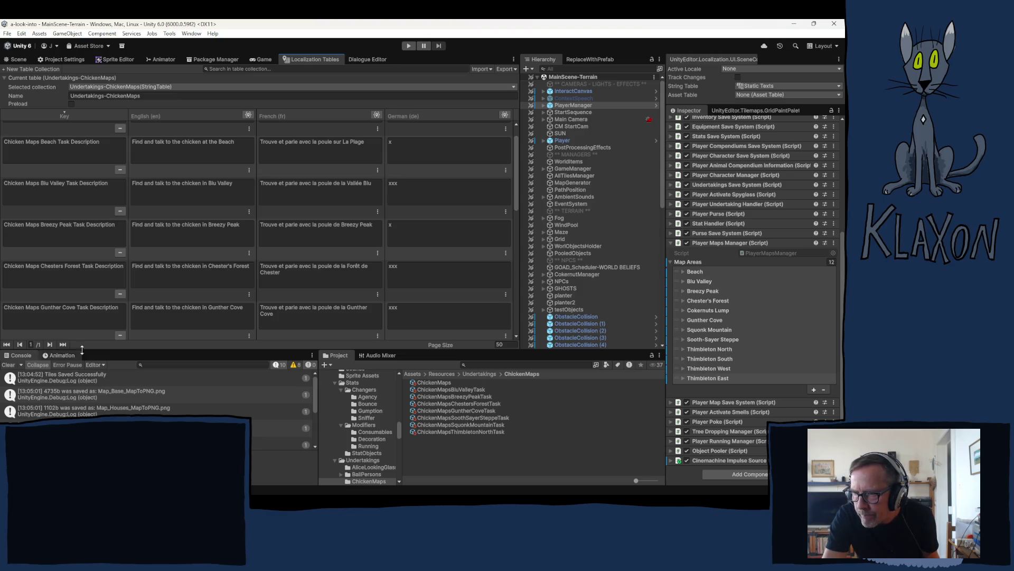
pyautogui.scroll(-5, 55, 294)
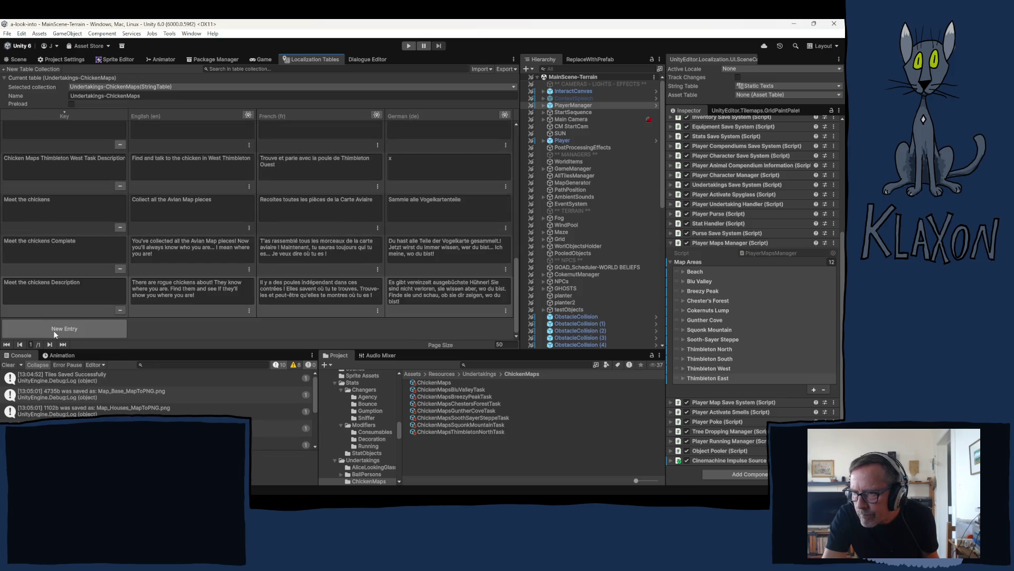
pyautogui.scroll(2, 49, 252)
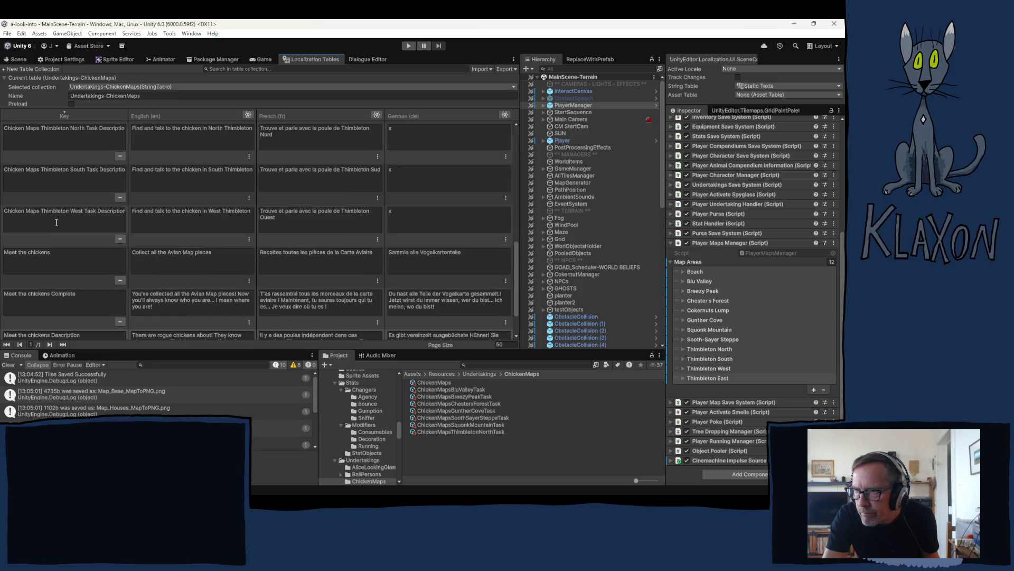
# Copy the Thimbleton South key and add a new entry at the bottom of the table.
pyautogui.click(51, 181)
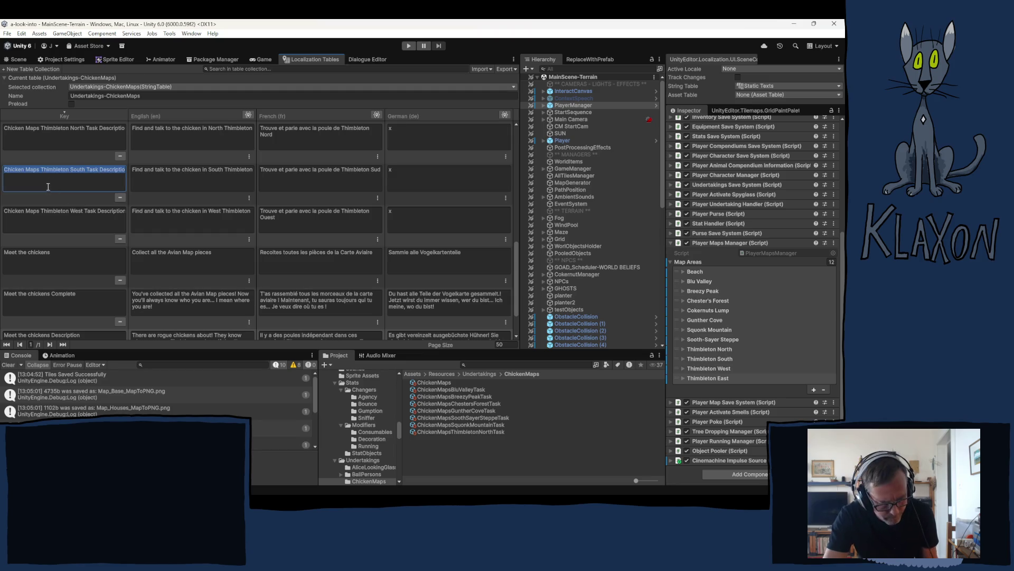
pyautogui.scroll(-3, 59, 310)
pyautogui.click(52, 326)
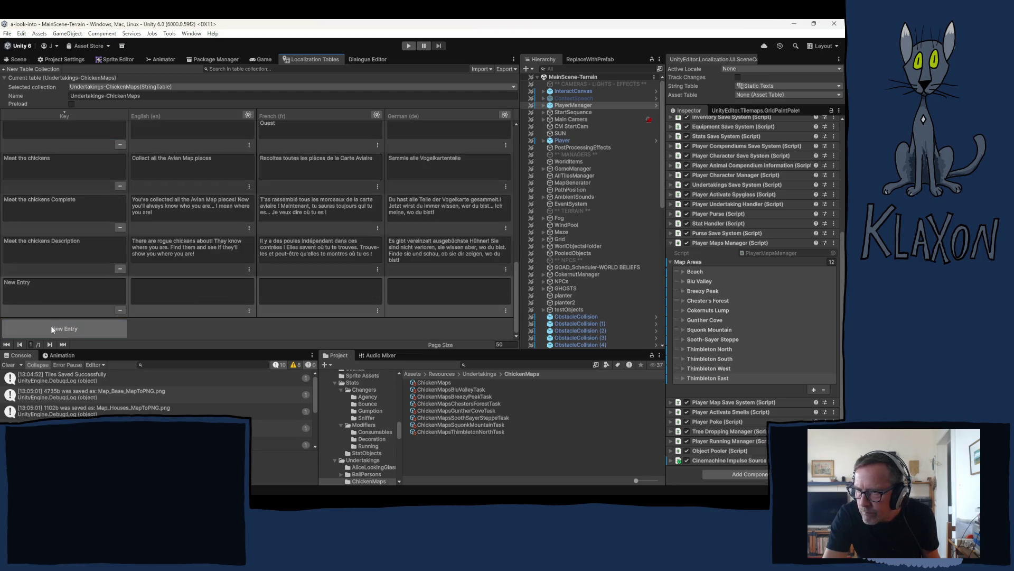
# Key the new entry 'Chicken Maps Cokernuts Lump Task Description' by adapting the pasted Thimbleton South key.
pyautogui.click(42, 286)
pyautogui.write('Chicken Maps Thimbleton South Task Description')
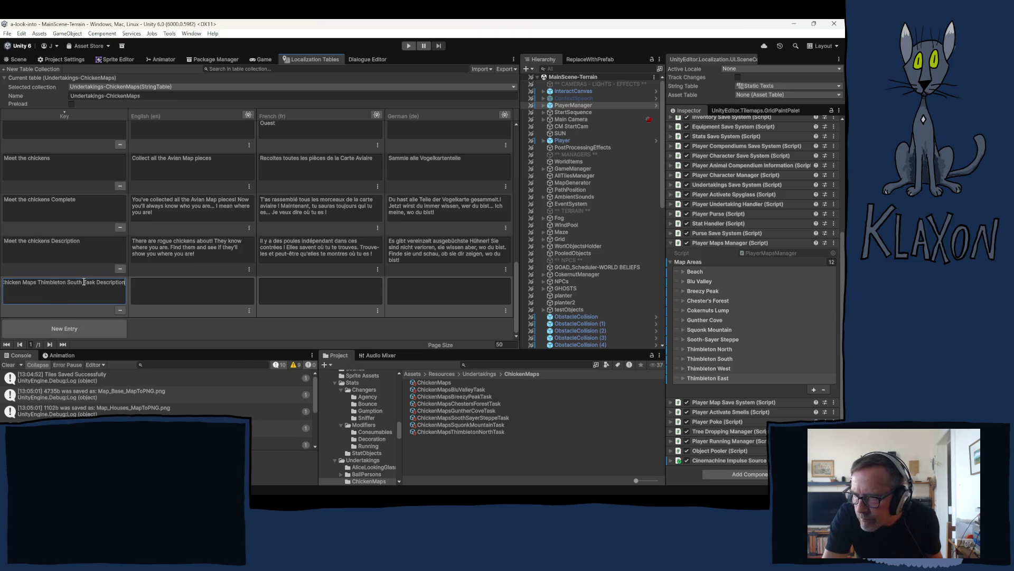
pyautogui.moveTo(83, 282); pyautogui.dragTo(55, 287)
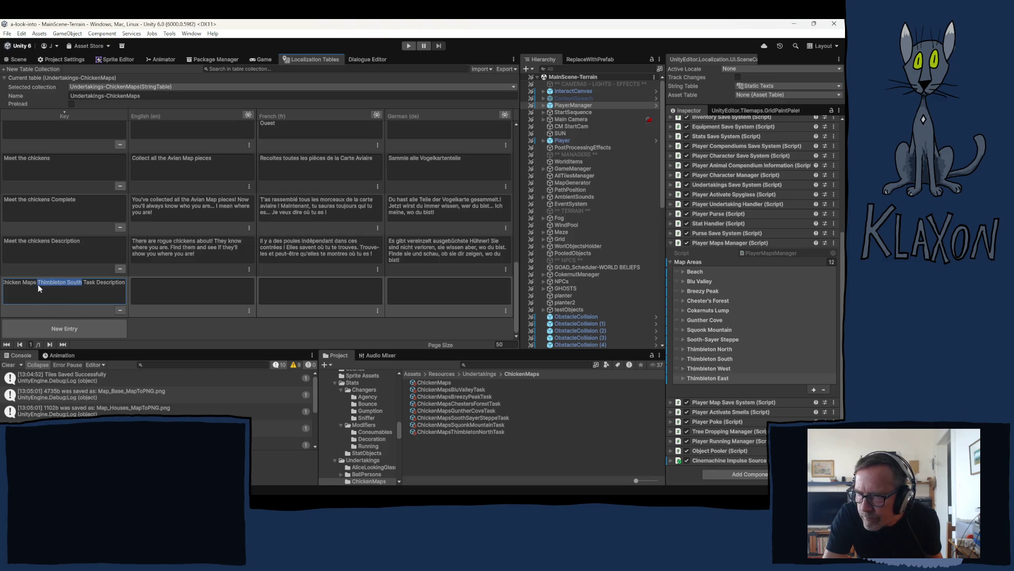
pyautogui.write('Cokernuts Lump')
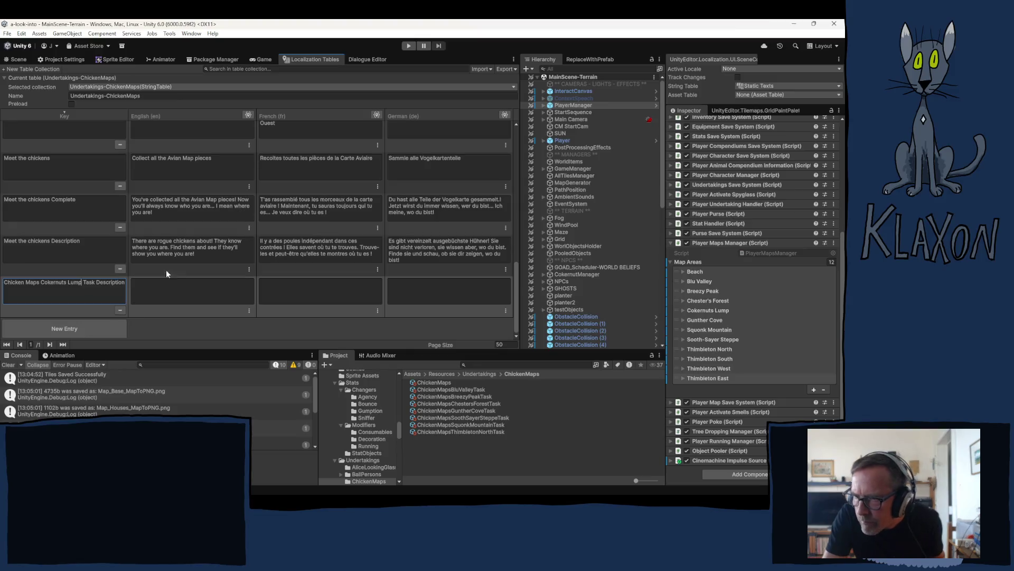
pyautogui.press('Return')
# Reuse the West Thimbleton English description, replacing its place wording with 'on Cokernuts Lump'.
pyautogui.click(179, 186)
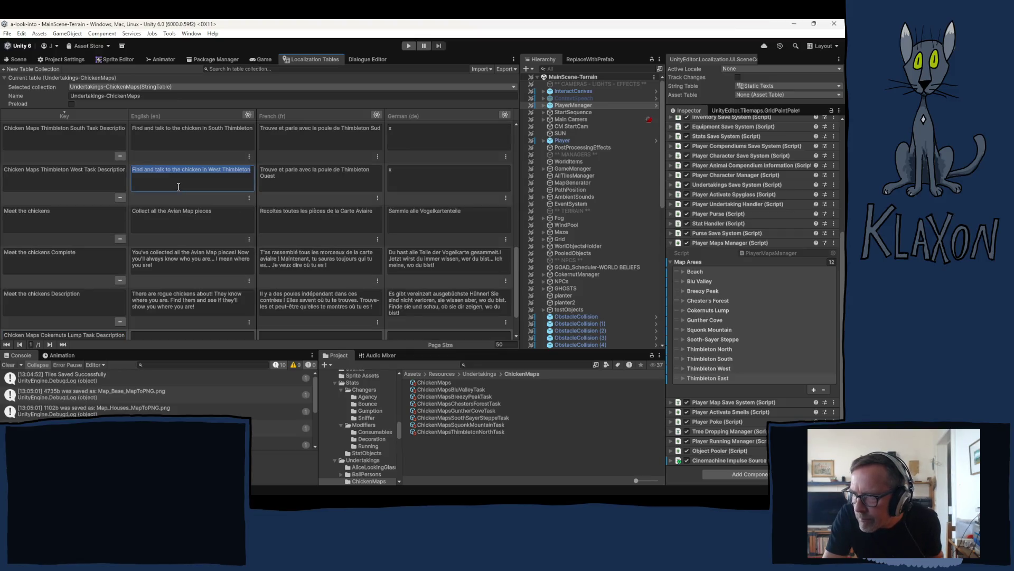
pyautogui.scroll(-2, 187, 198)
pyautogui.click(175, 293)
pyautogui.write('Find and talk to the chicken in West Thimbleton')
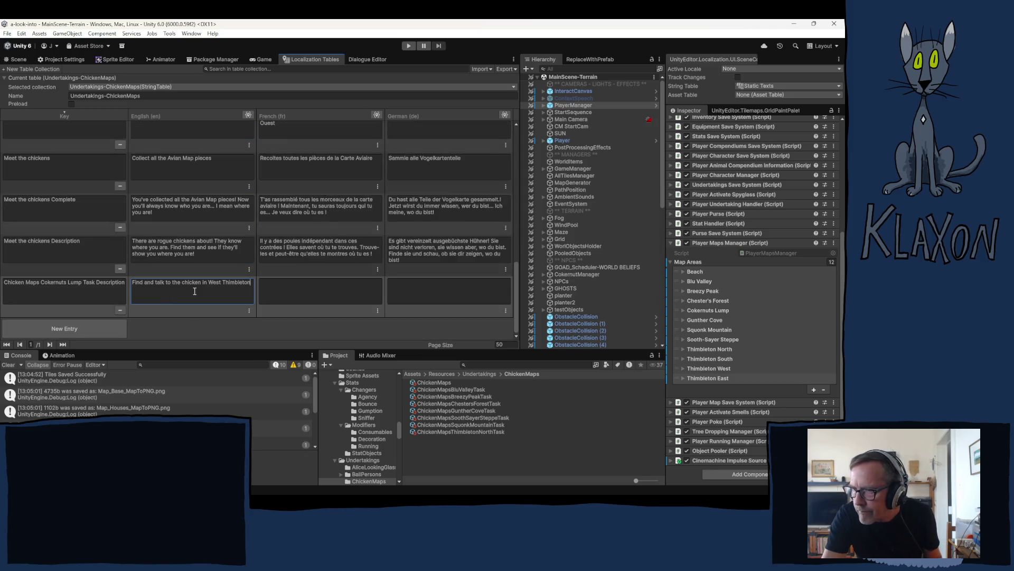
pyautogui.moveTo(203, 282); pyautogui.dragTo(221, 288)
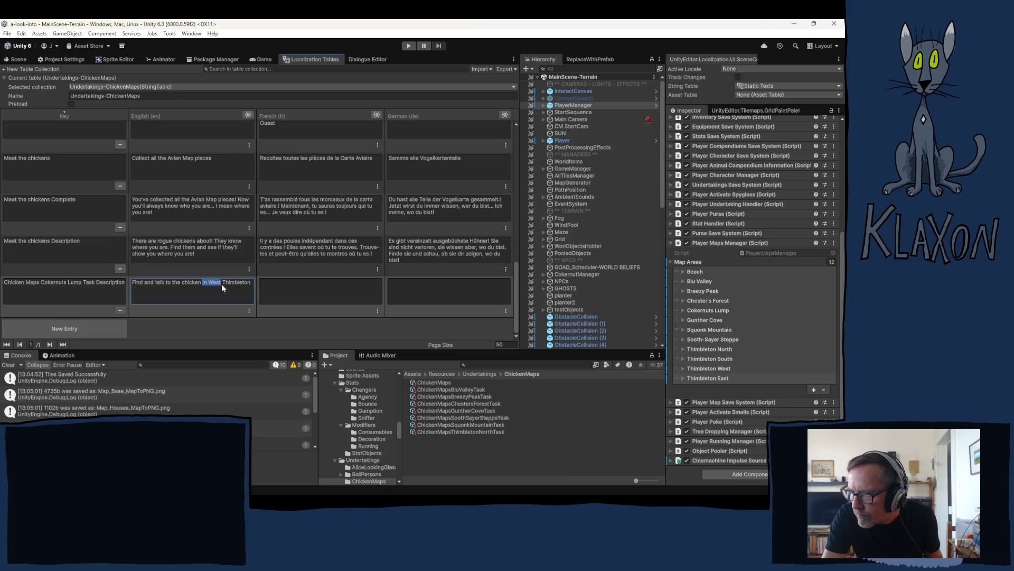
pyautogui.write('o')
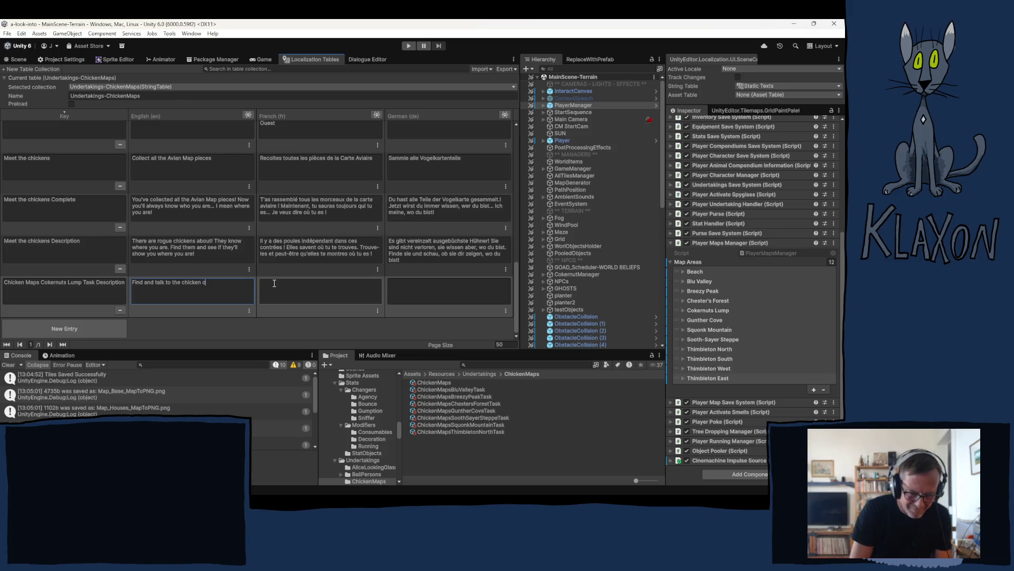
pyautogui.write('n Coker')
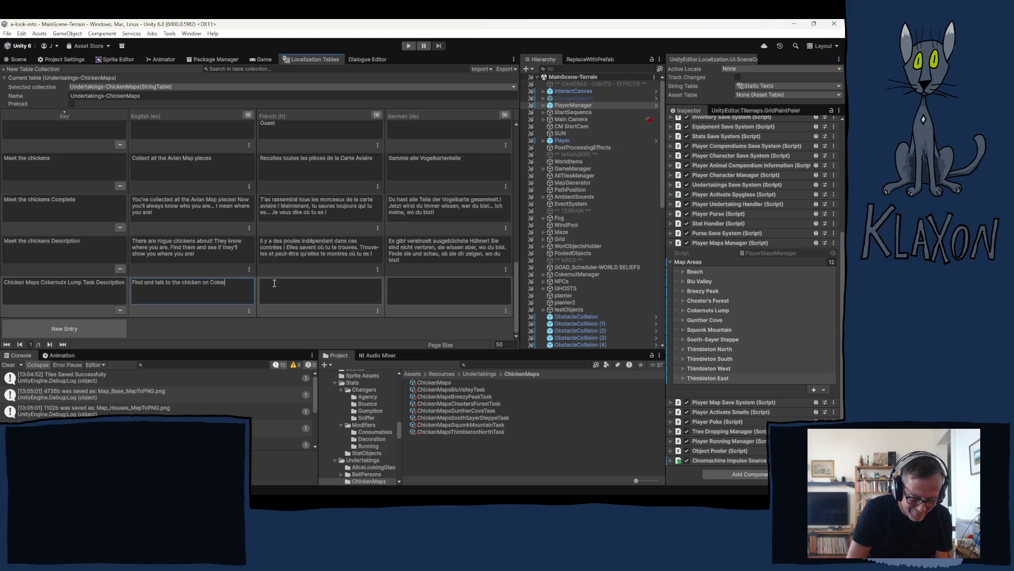
pyautogui.write('nuts Lump')
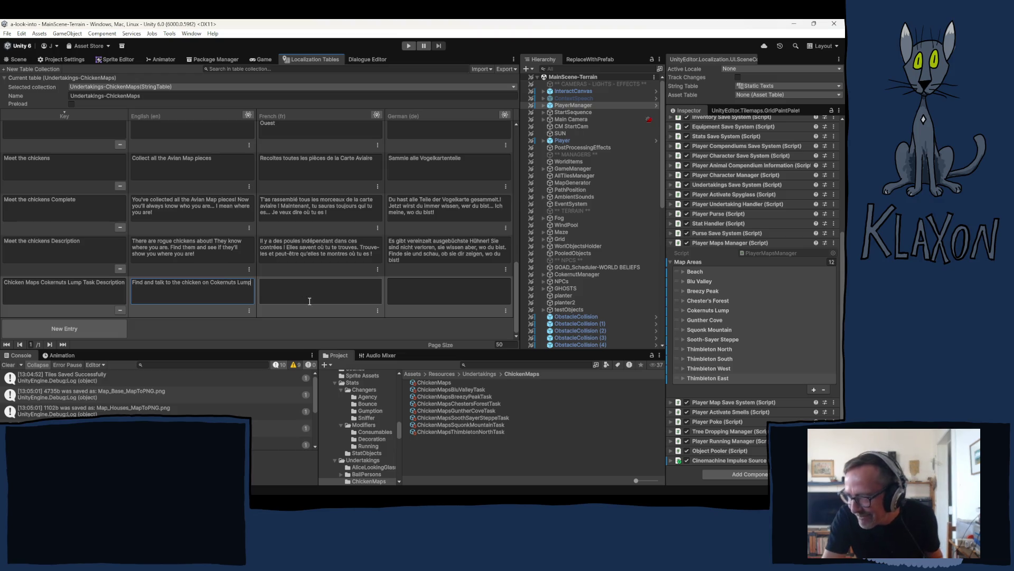
# Reuse the Thimbleton Sud French description, replacing 'de Thimbleton Sud' with 'sur La Bokernu'.
pyautogui.scroll(3, 309, 227)
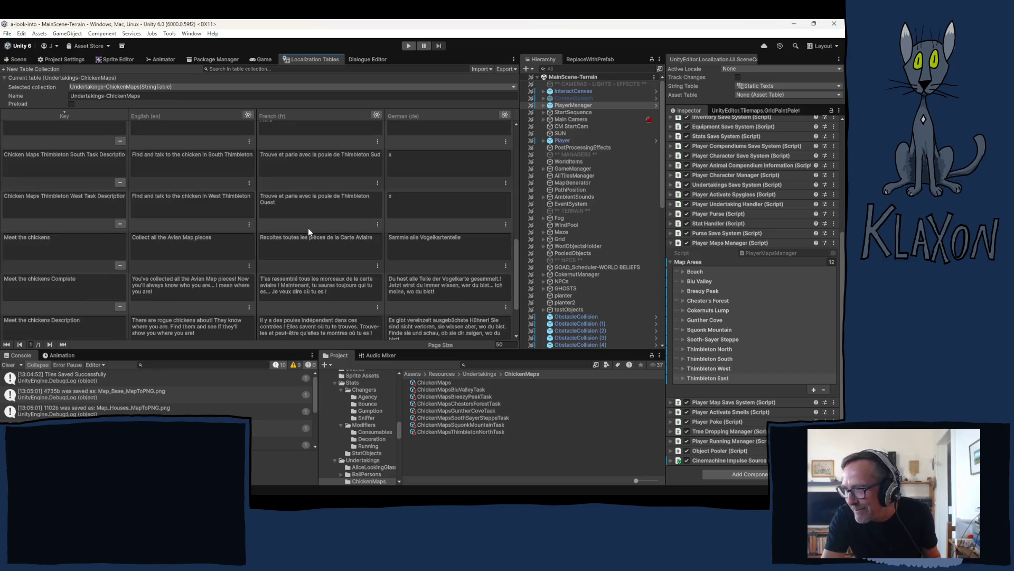
pyautogui.click(300, 168)
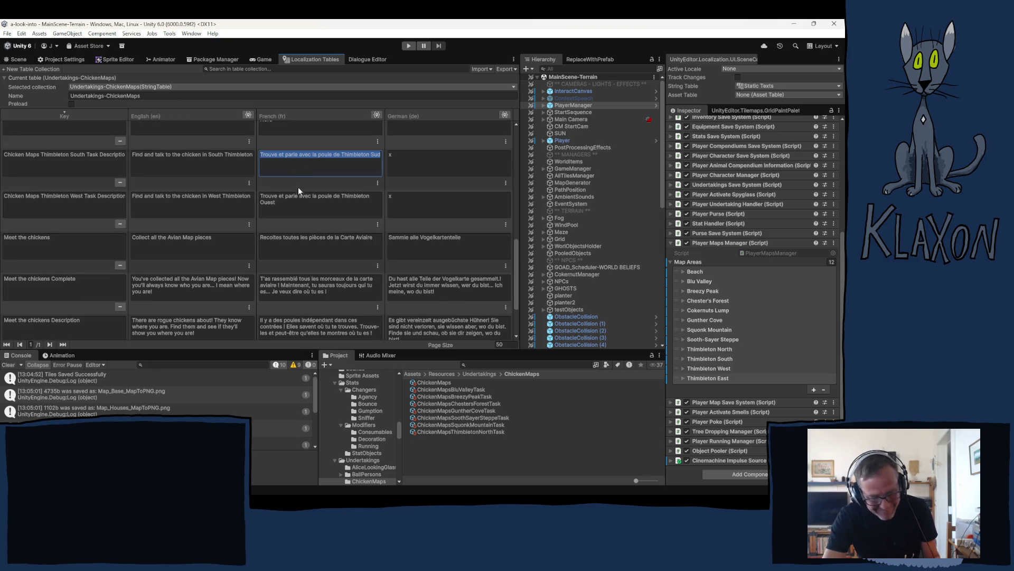
pyautogui.scroll(-3, 299, 185)
pyautogui.click(290, 280)
pyautogui.write('Trouve et parle avec la poule de Thimbleton Sud')
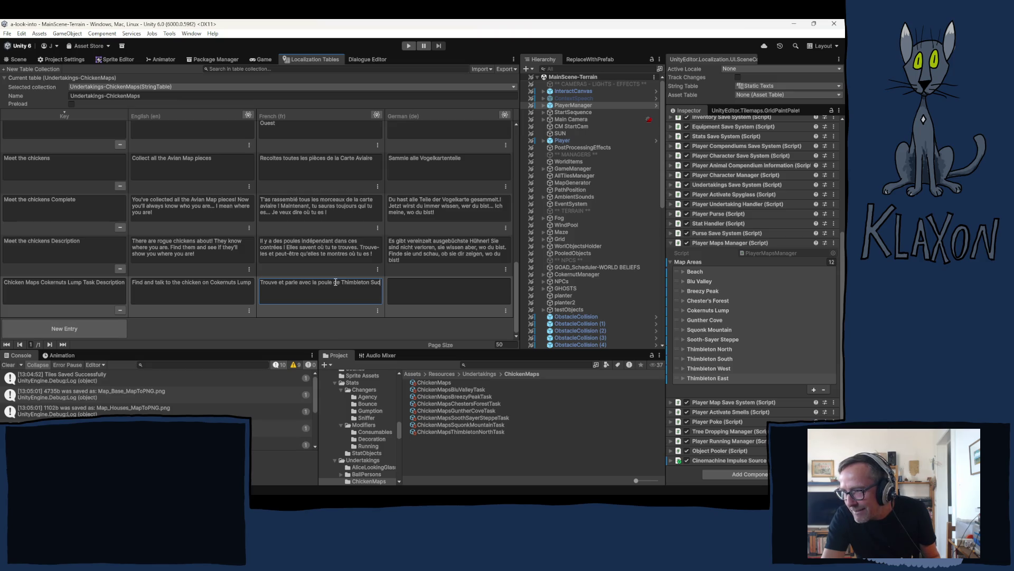
pyautogui.moveTo(344, 285); pyautogui.dragTo(385, 285)
pyautogui.press('BackSpace')
pyautogui.press('BackSpace')
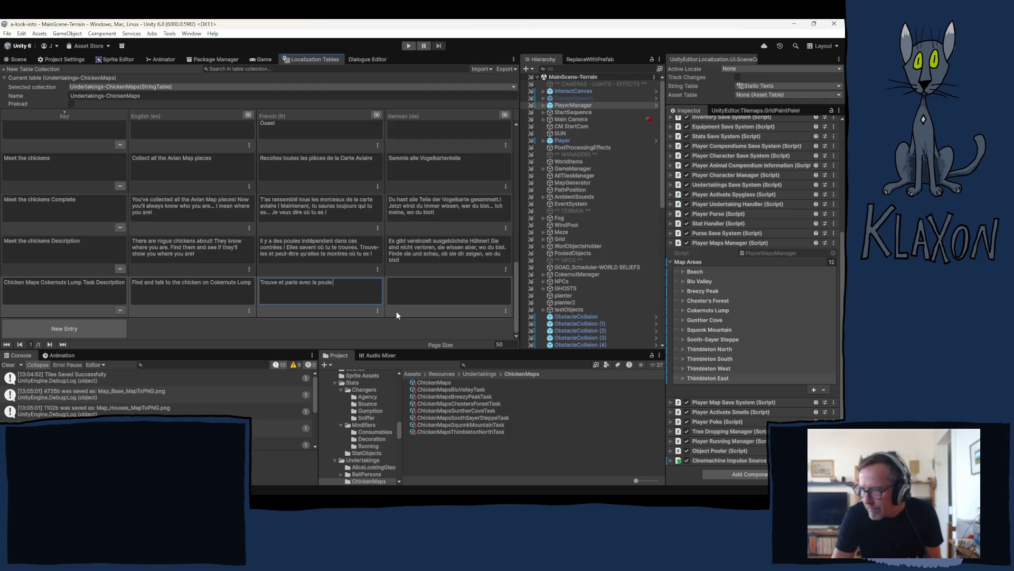
pyautogui.write('su')
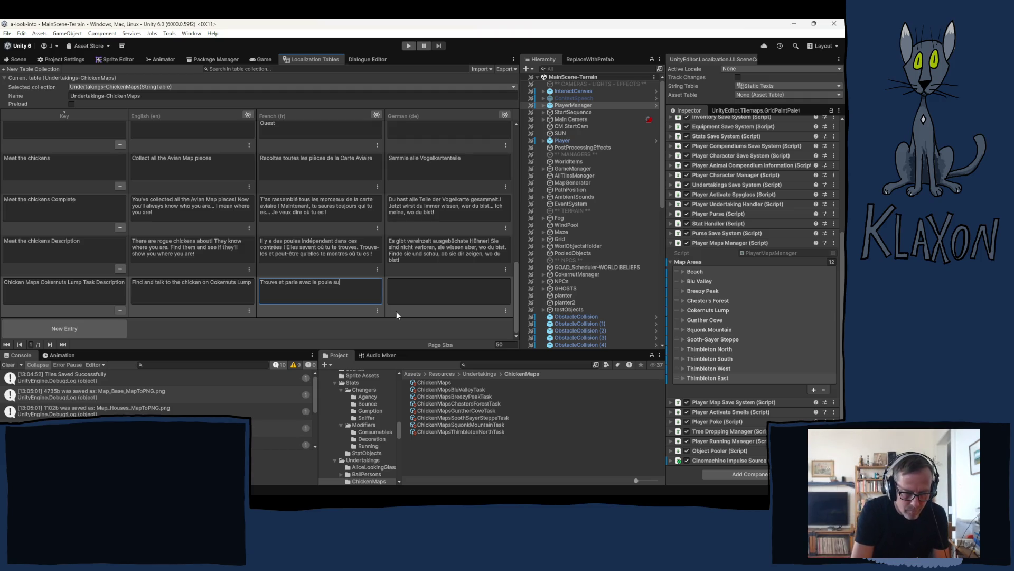
pyautogui.write('r La b')
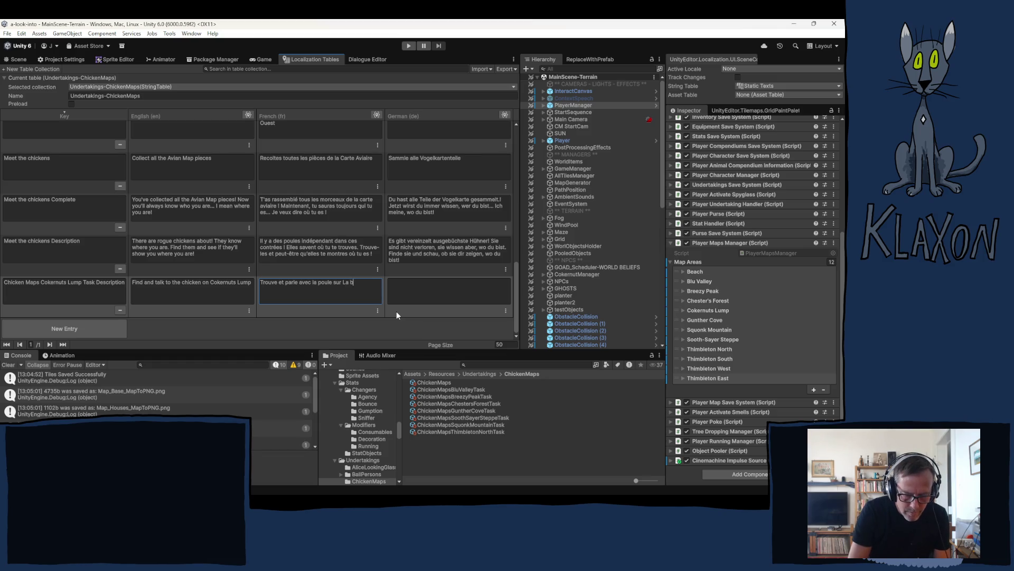
pyautogui.press('BackSpace')
pyautogui.write('Bosse de')
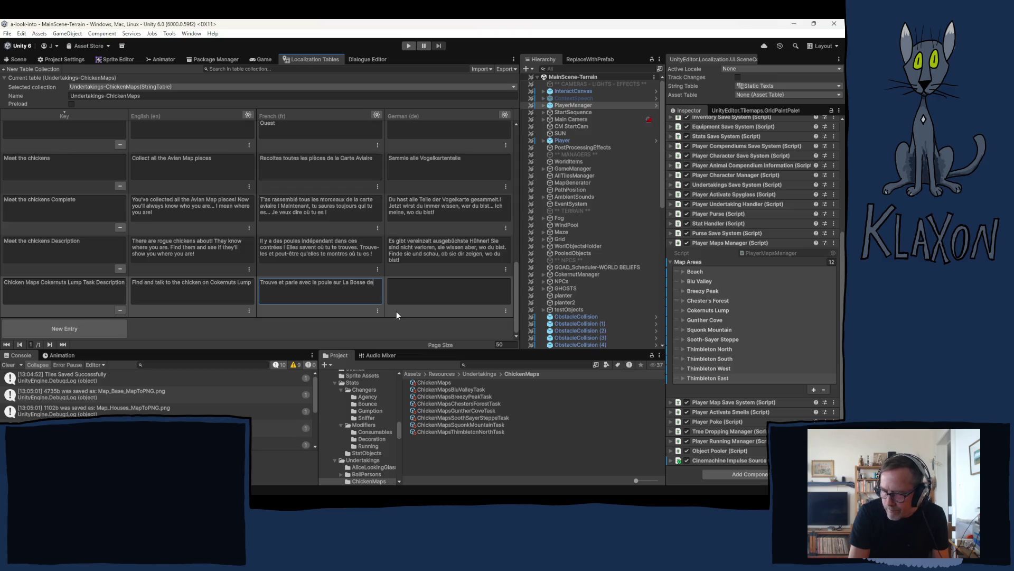
pyautogui.write(' Cokernut')
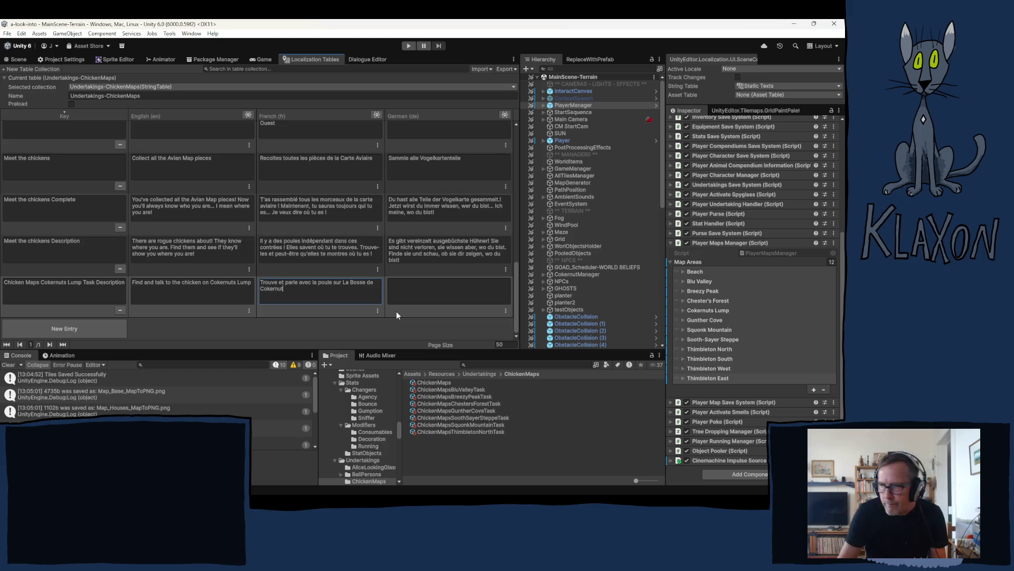
pyautogui.click(401, 289)
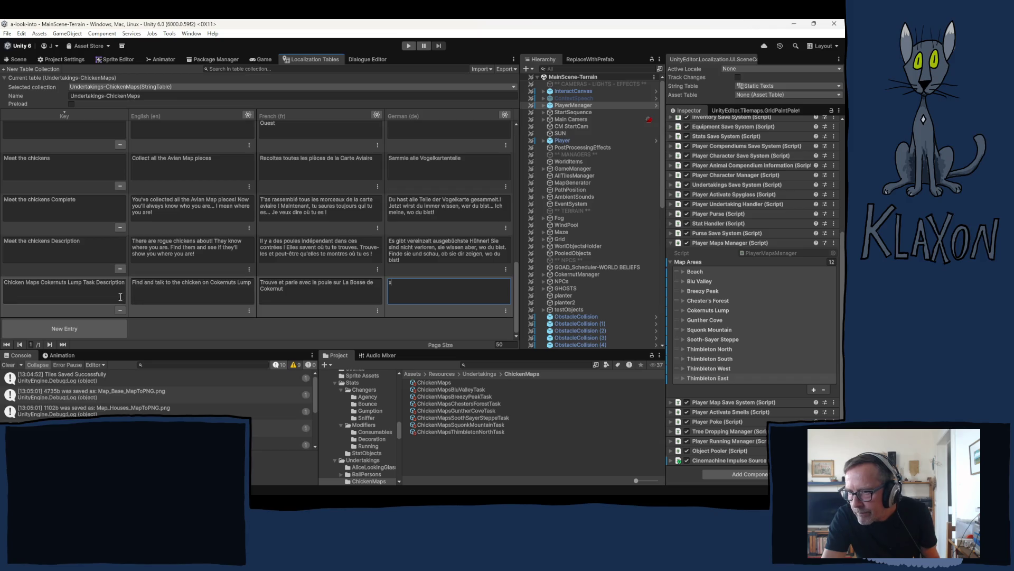
pyautogui.scroll(1, 74, 113)
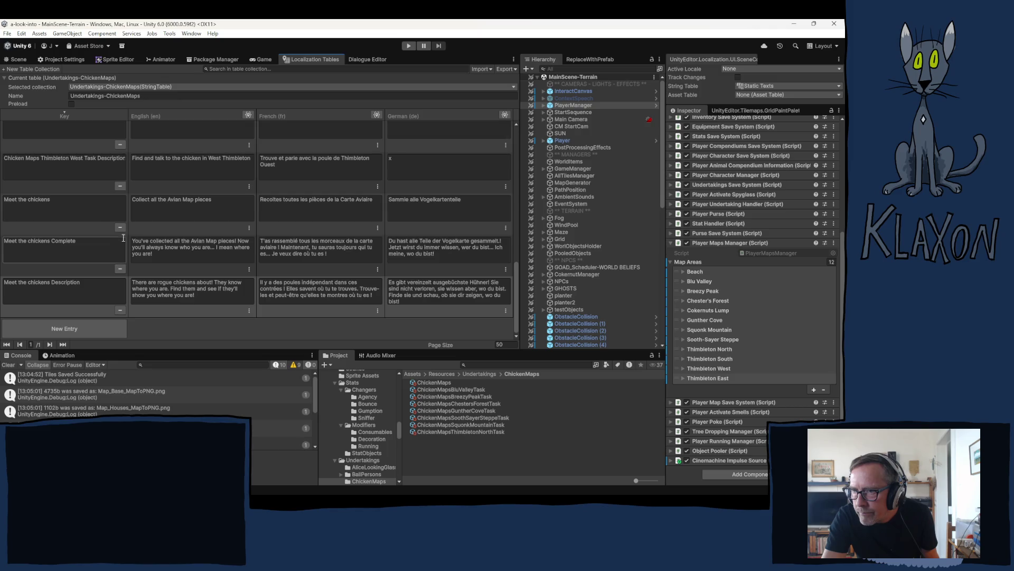
pyautogui.scroll(10, 86, 250)
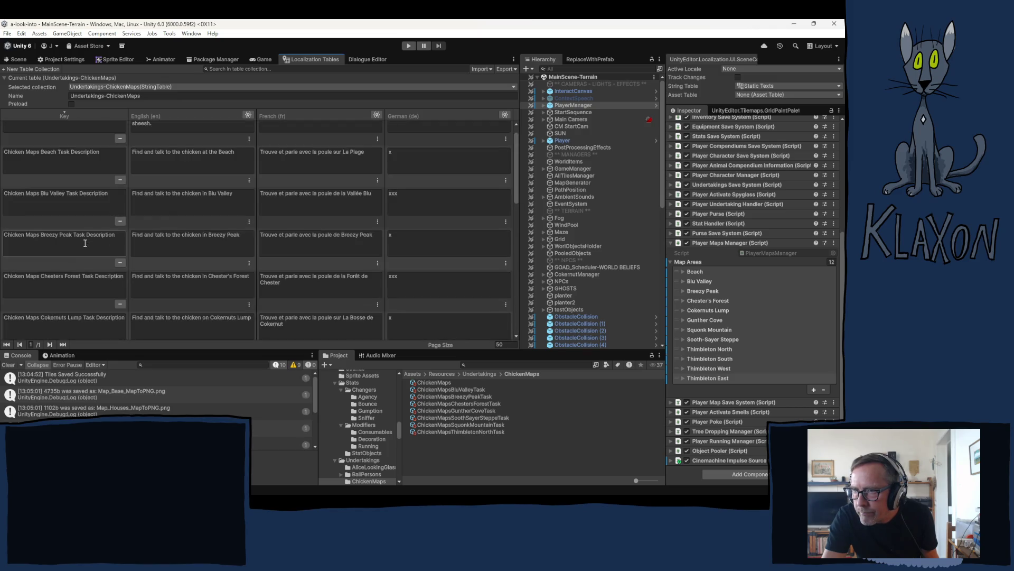
pyautogui.scroll(-1, 84, 242)
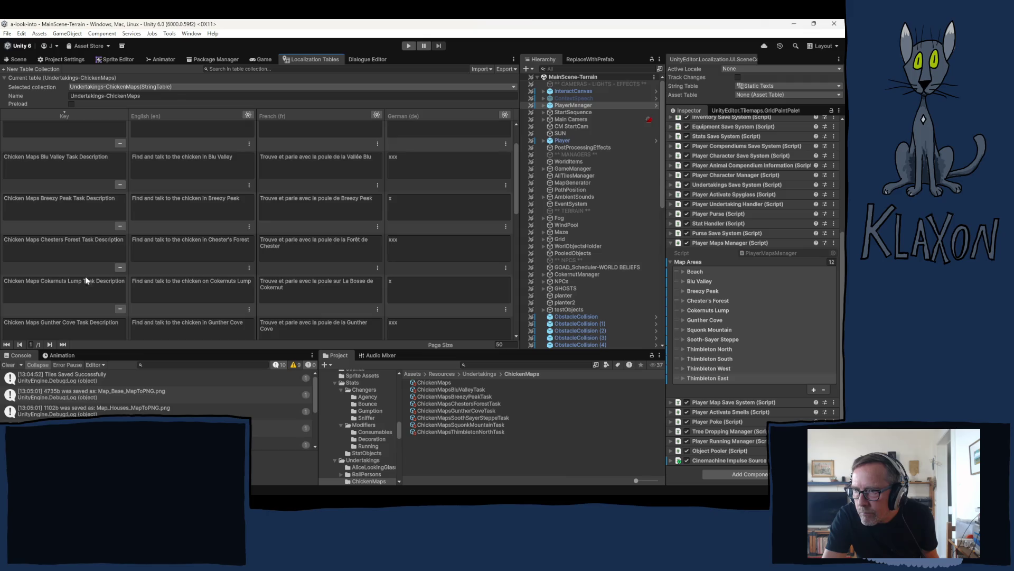
pyautogui.scroll(-1, 87, 281)
pyautogui.scroll(-1, 83, 292)
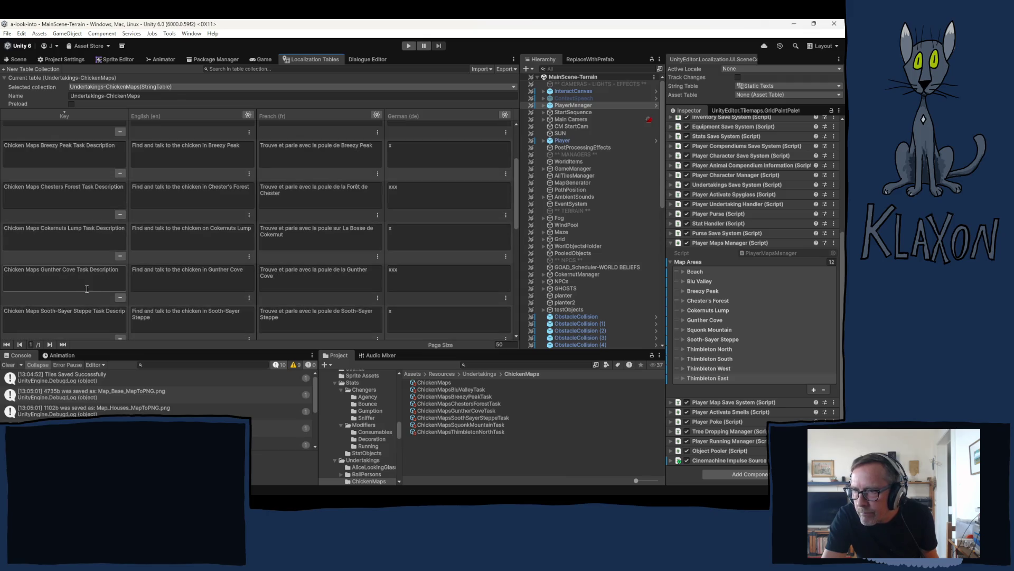
pyautogui.scroll(-1, 82, 289)
pyautogui.scroll(-2, 82, 290)
pyautogui.scroll(10, 79, 289)
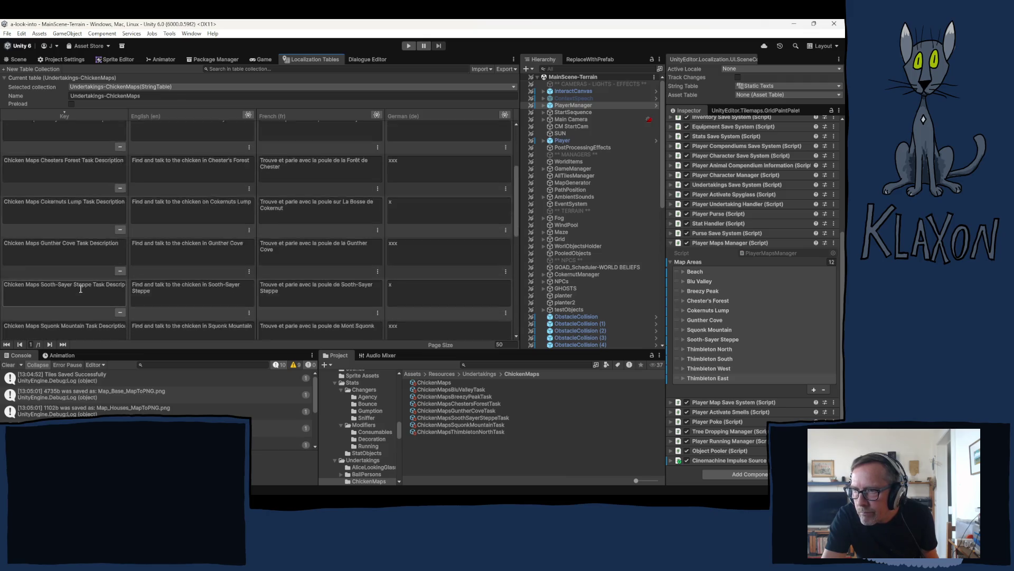
pyautogui.click(74, 178)
pyautogui.click(74, 219)
pyautogui.click(76, 259)
pyautogui.click(79, 300)
pyautogui.scroll(-3, 79, 300)
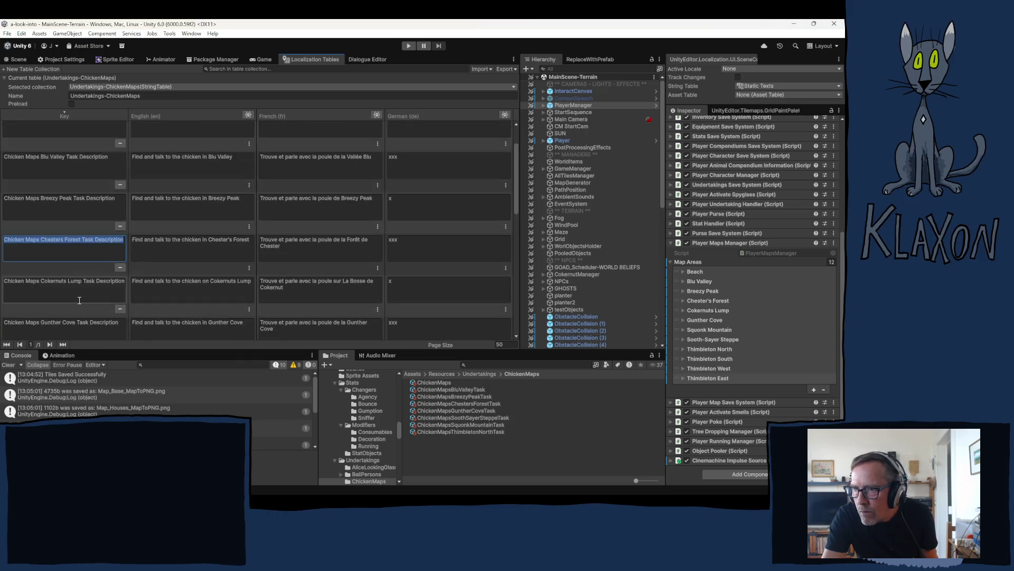
pyautogui.click(64, 205)
pyautogui.click(58, 252)
pyautogui.click(44, 288)
pyautogui.scroll(-3, 58, 297)
pyautogui.press('Tab')
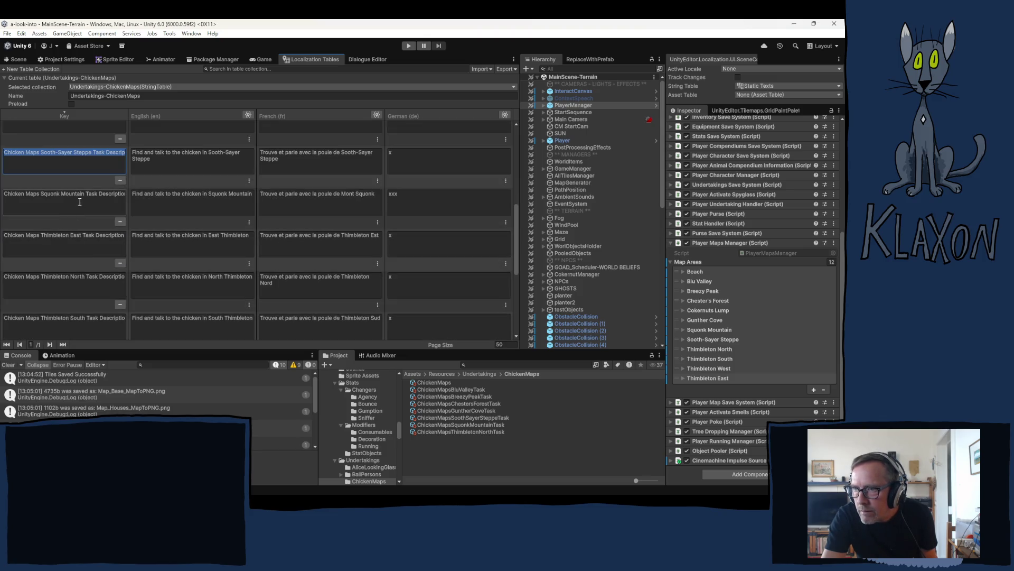
pyautogui.click(79, 247)
pyautogui.click(79, 285)
pyautogui.click(71, 322)
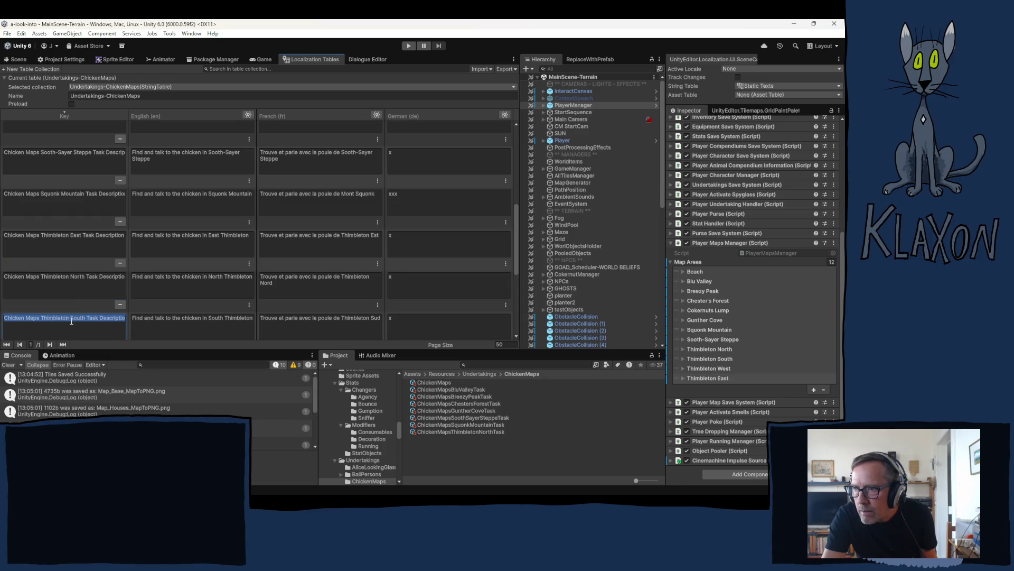
pyautogui.scroll(-1, 86, 312)
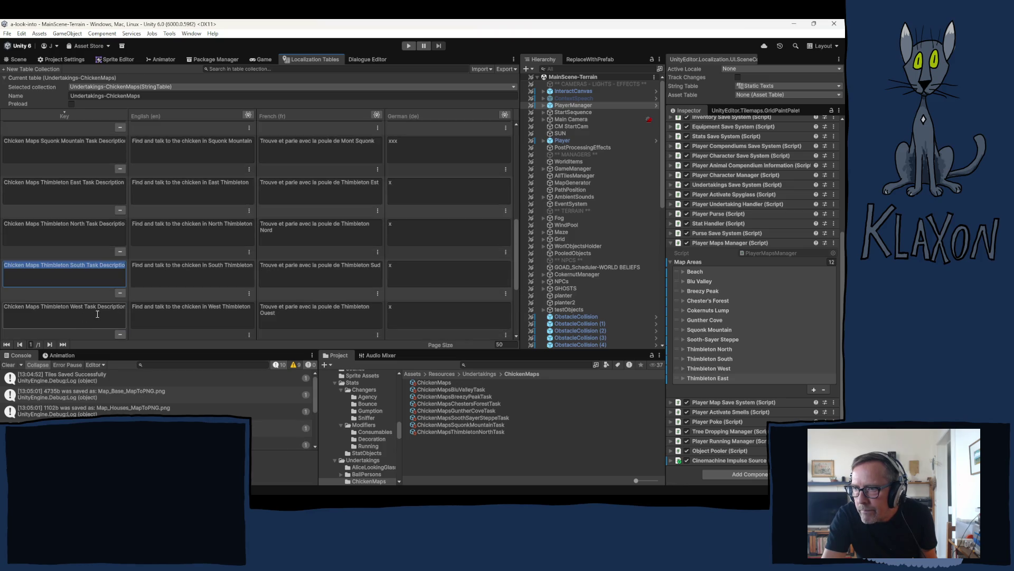
pyautogui.click(93, 313)
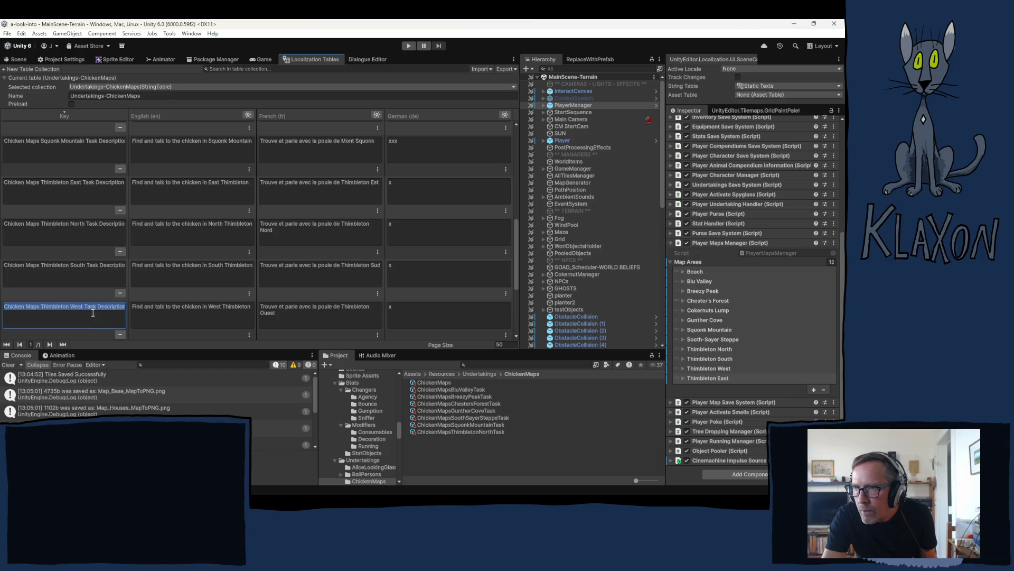
pyautogui.scroll(-3, 82, 307)
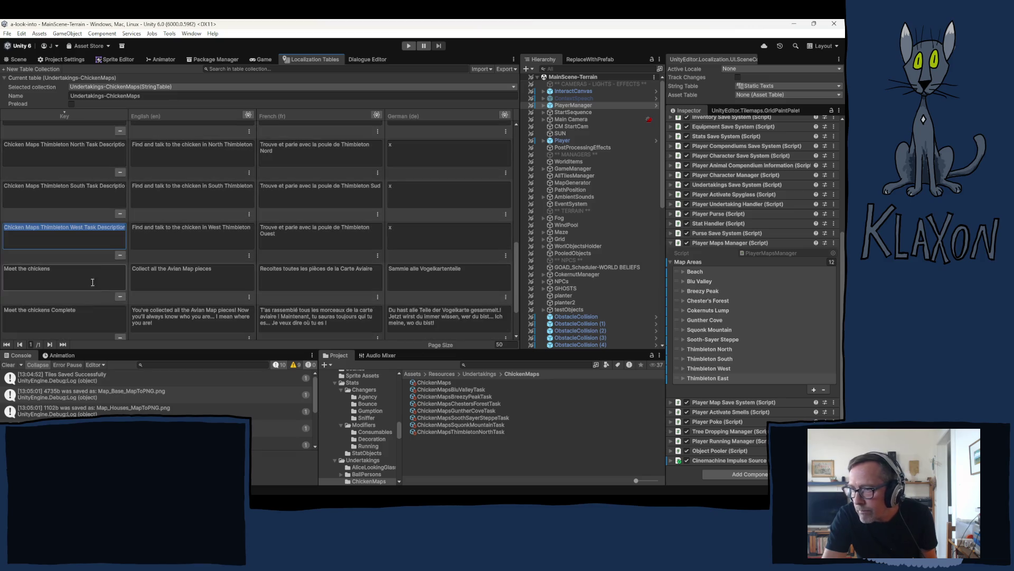
pyautogui.scroll(10, 273, 268)
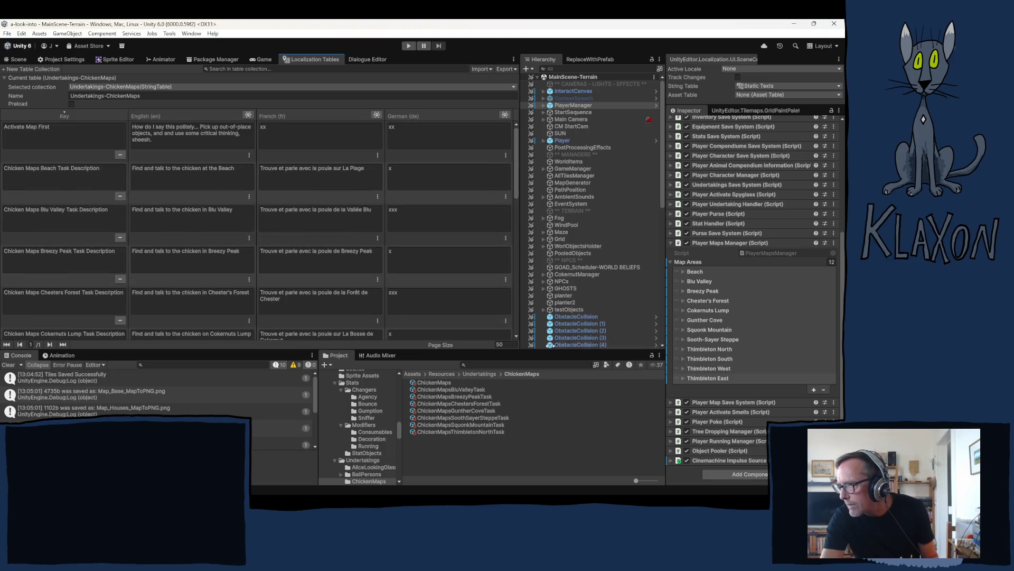
pyautogui.click(460, 397)
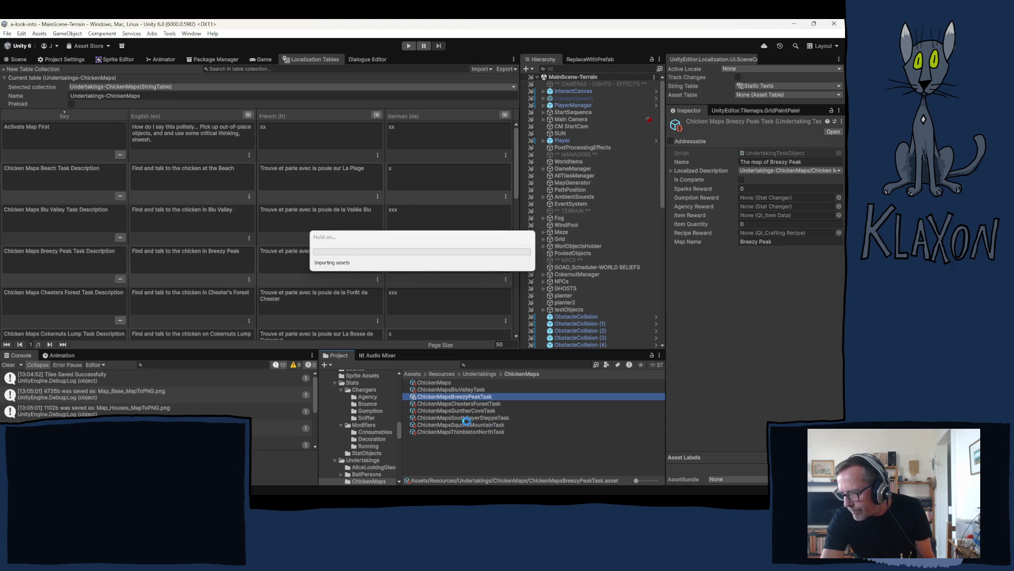
# Rename the copied Breezy Peak task asset to ChickenMapsBeachTask.
pyautogui.click(459, 403)
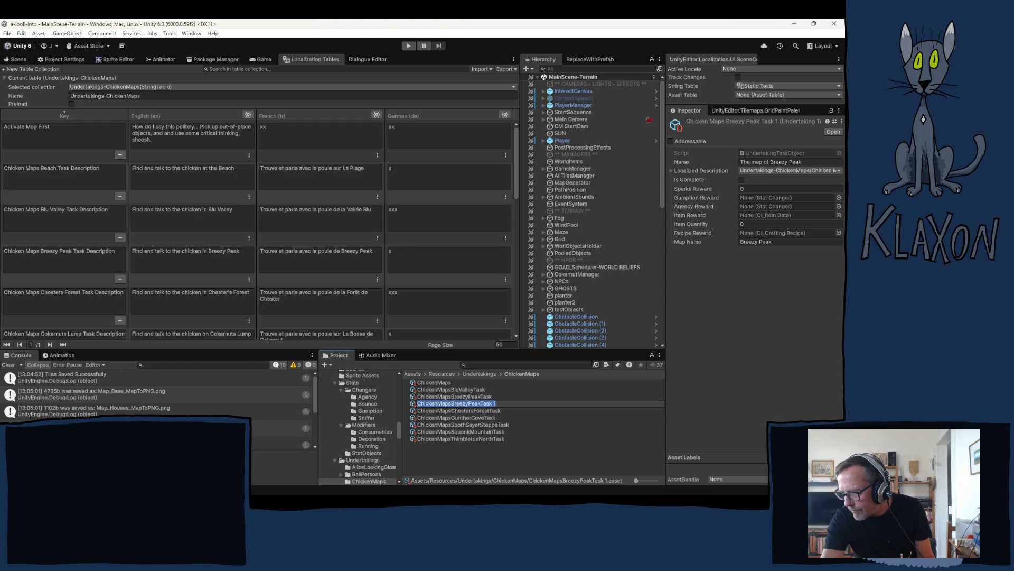
pyautogui.click(453, 403)
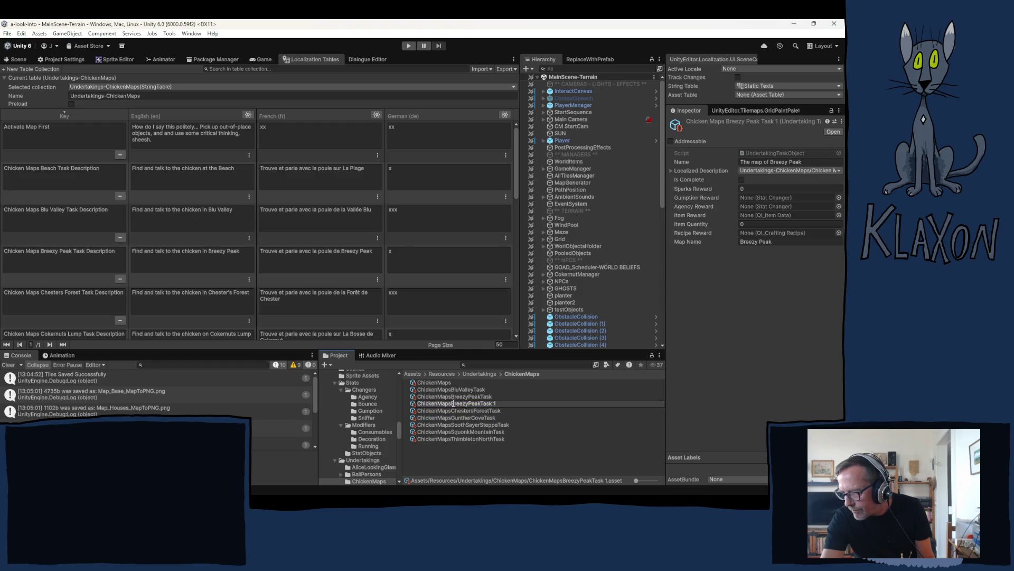
pyautogui.moveTo(452, 404); pyautogui.dragTo(480, 405)
pyautogui.write('Beach')
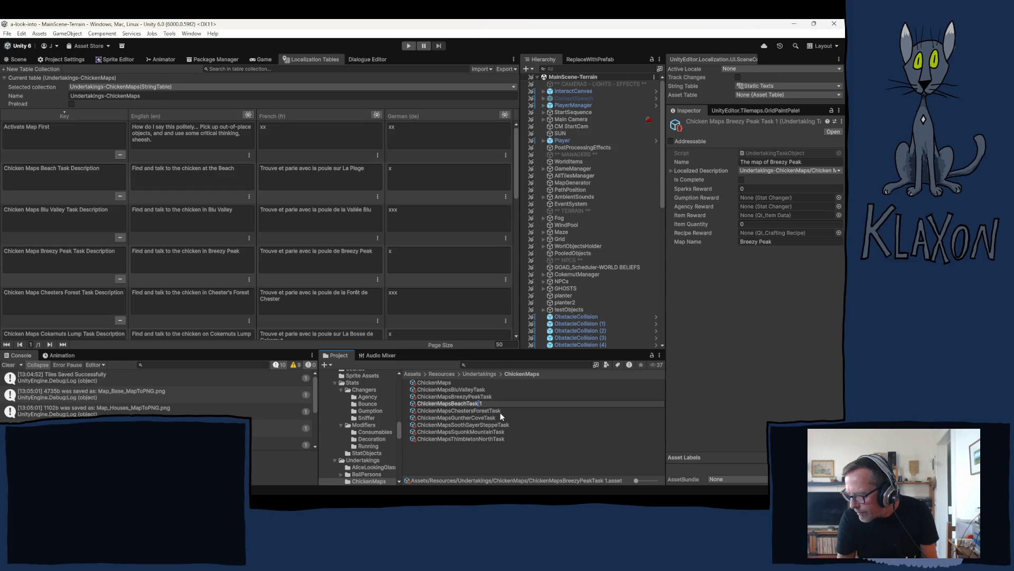
pyautogui.press('BackSpace')
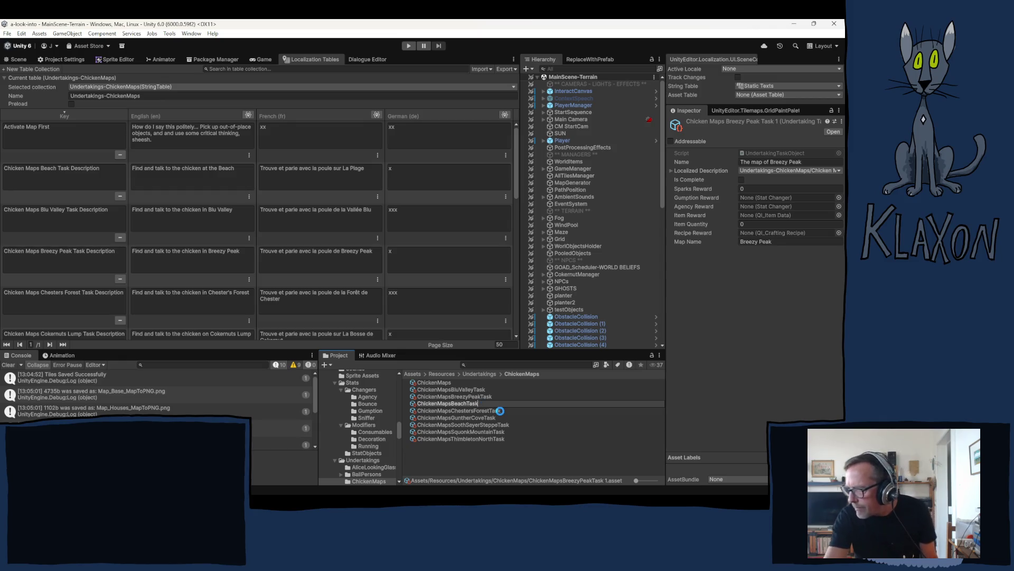
pyautogui.press('Return')
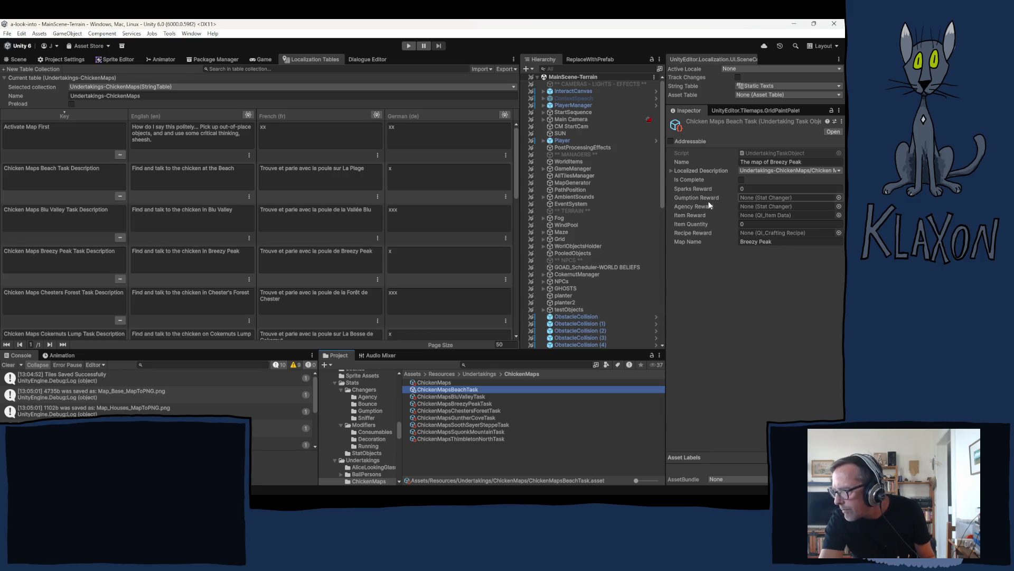
# Title it 'The map of the Beach' and link the Chicken Maps Beach Task Description entry.
pyautogui.moveTo(770, 162); pyautogui.dragTo(802, 162)
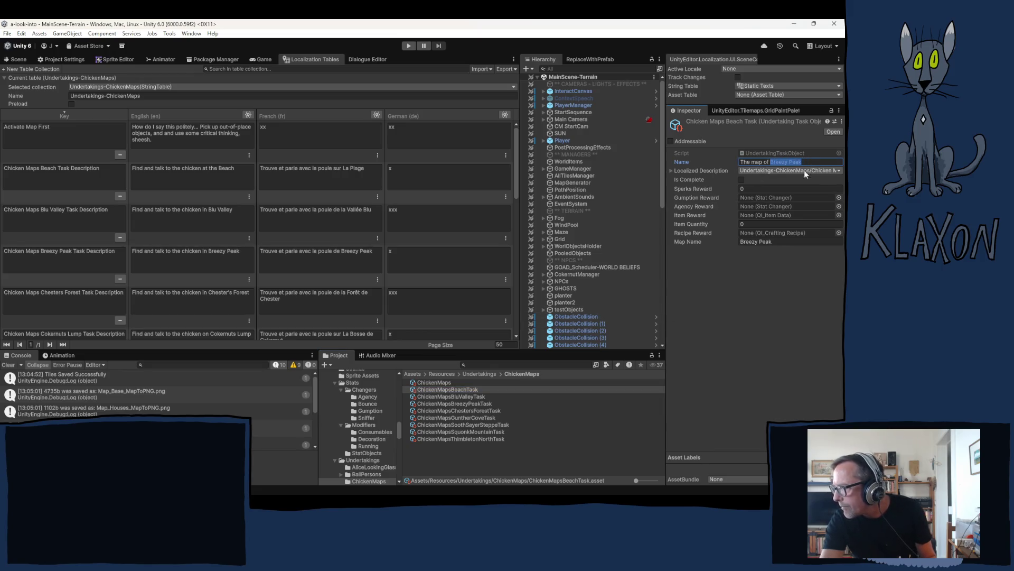
pyautogui.write('the')
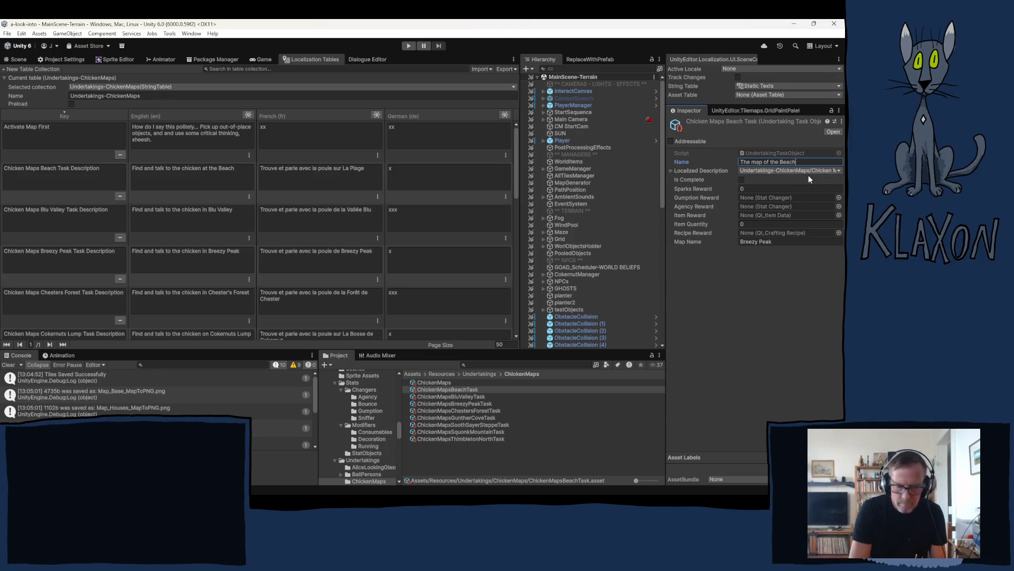
pyautogui.click(823, 170)
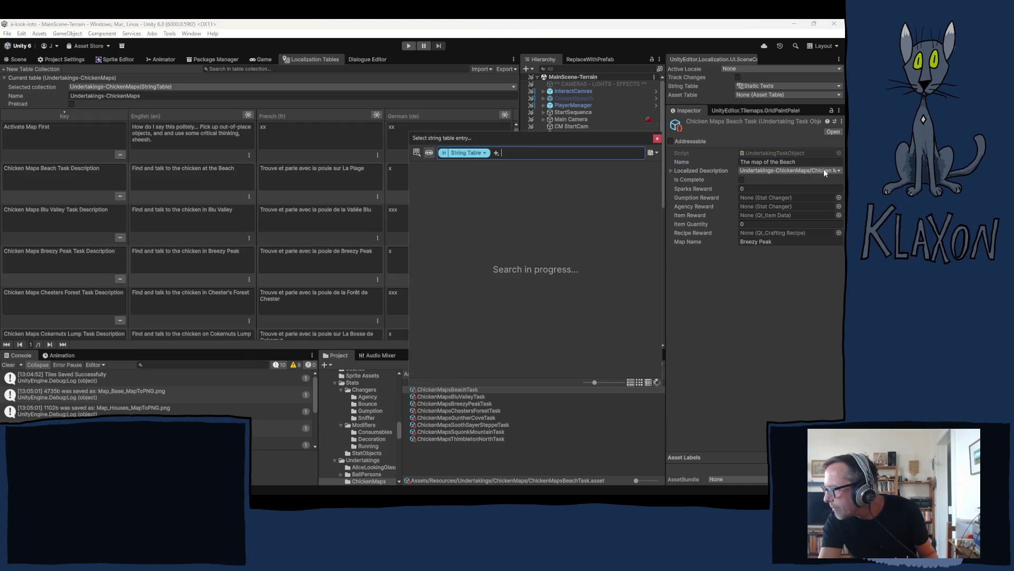
pyautogui.write('beach')
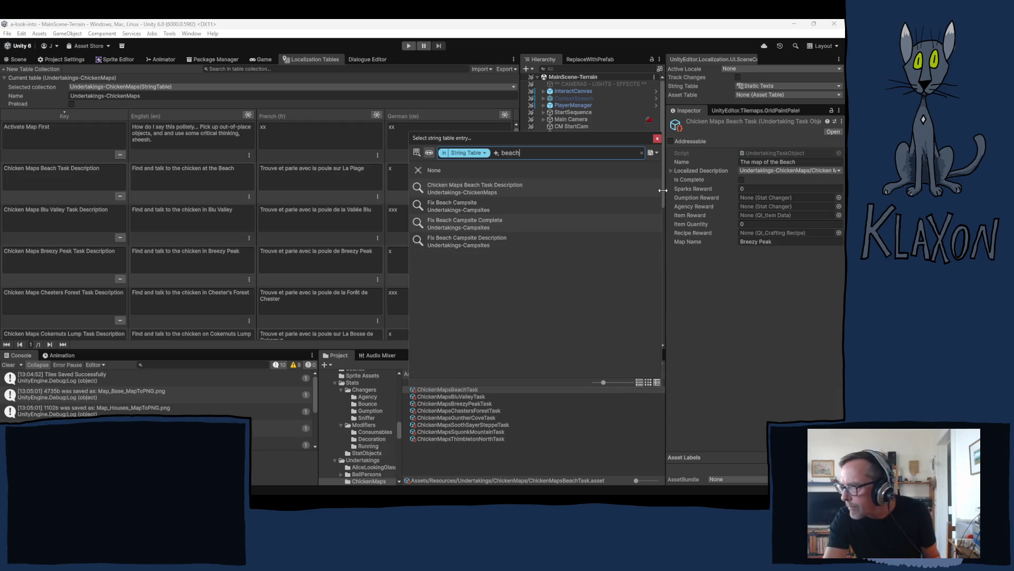
pyautogui.click(496, 187)
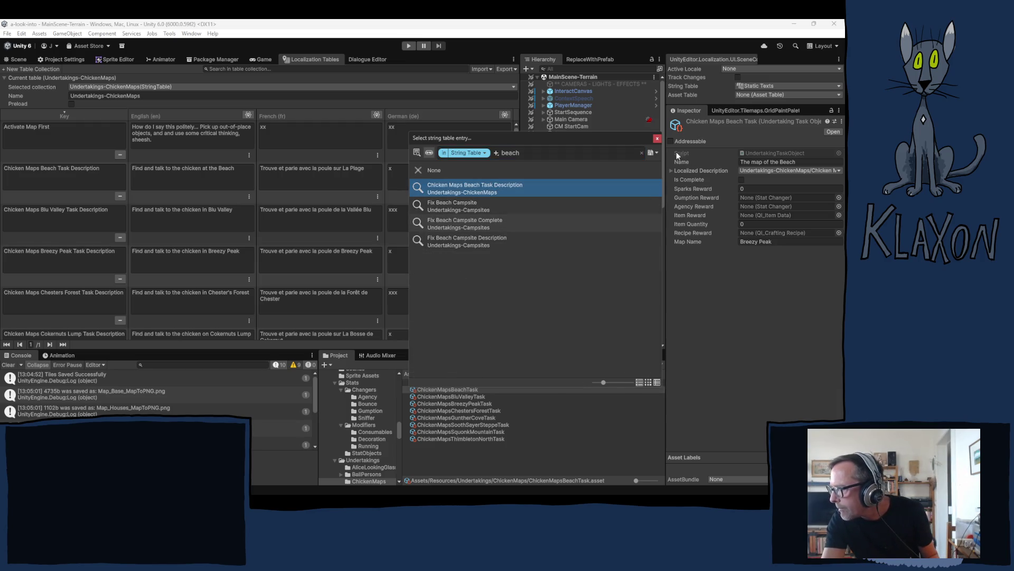
pyautogui.click(658, 139)
# Change the Map Name from Breezy Peak to Beach.
pyautogui.click(776, 241)
pyautogui.click(776, 241)
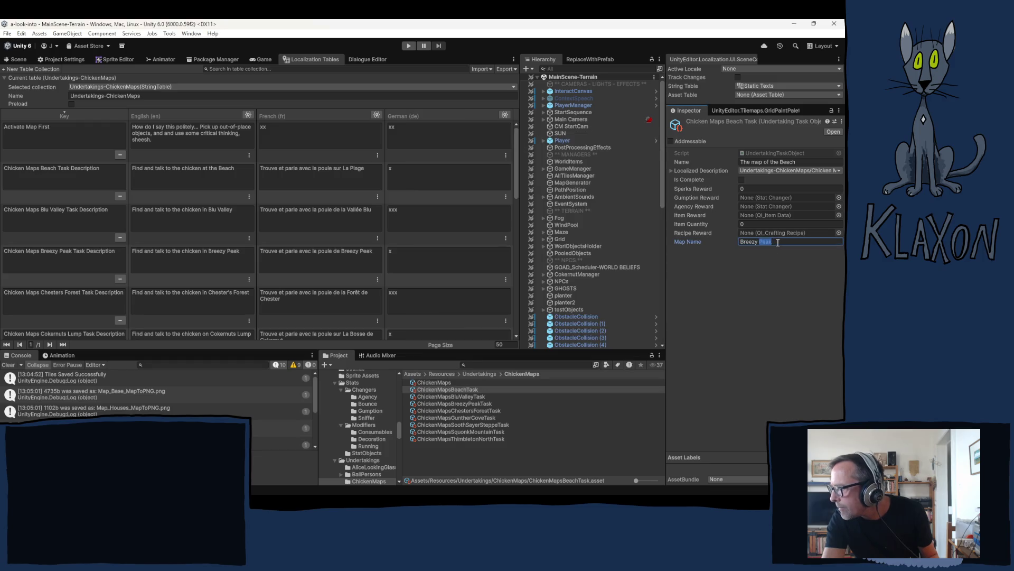
pyautogui.moveTo(776, 242); pyautogui.dragTo(721, 244)
pyautogui.write('Beach')
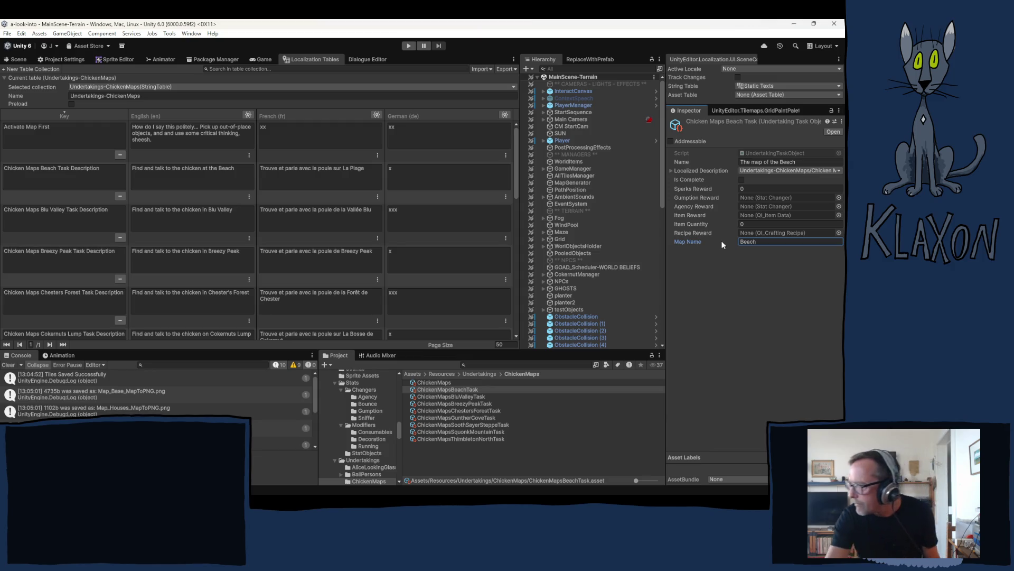
pyautogui.press('Return')
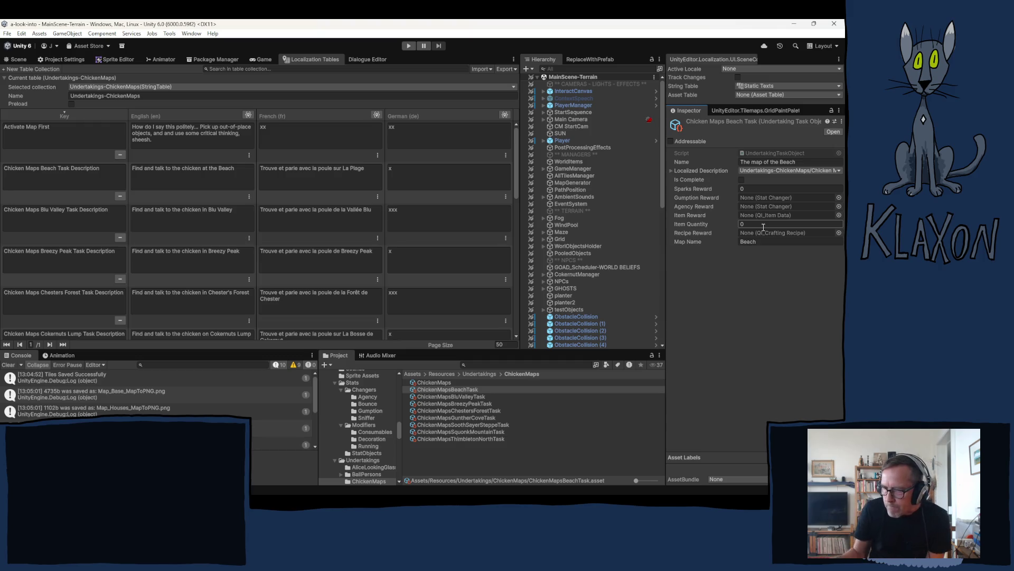
# Rename the copied Chesters Forest task asset to ChickenMapsCokernutsLumpTask.
pyautogui.scroll(-2, 525, 232)
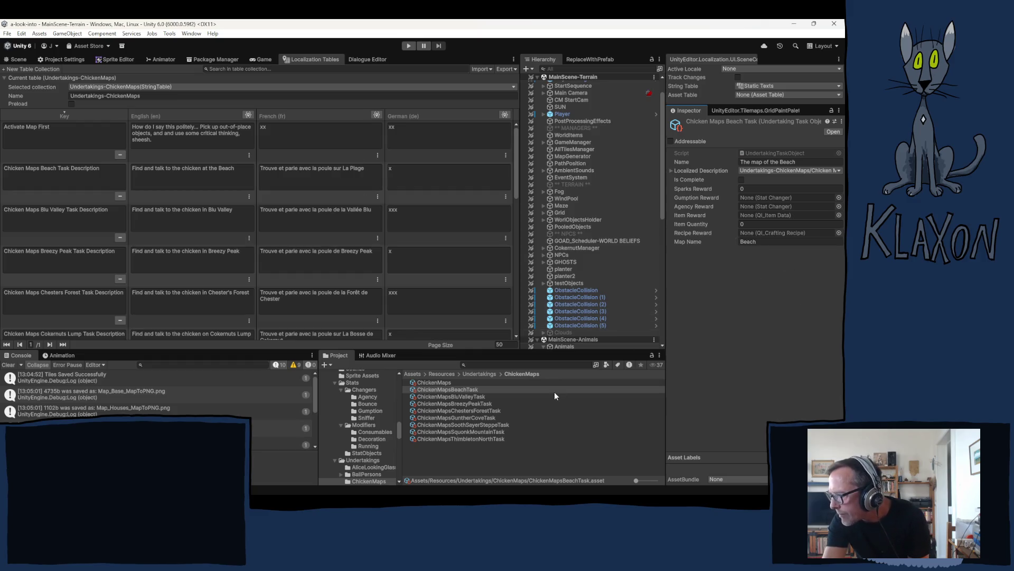
pyautogui.click(469, 410)
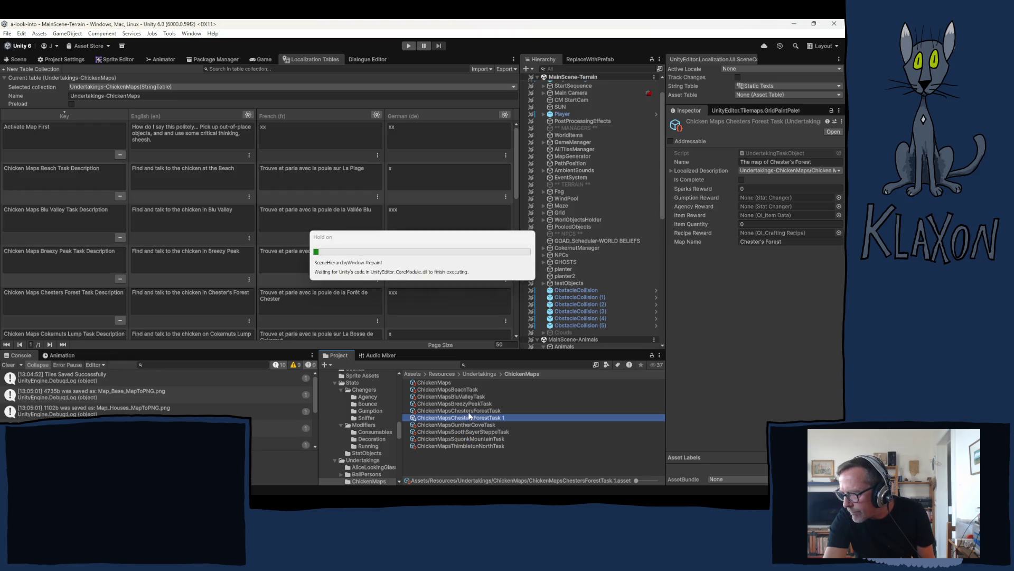
pyautogui.click(487, 420)
pyautogui.doubleClick(479, 418)
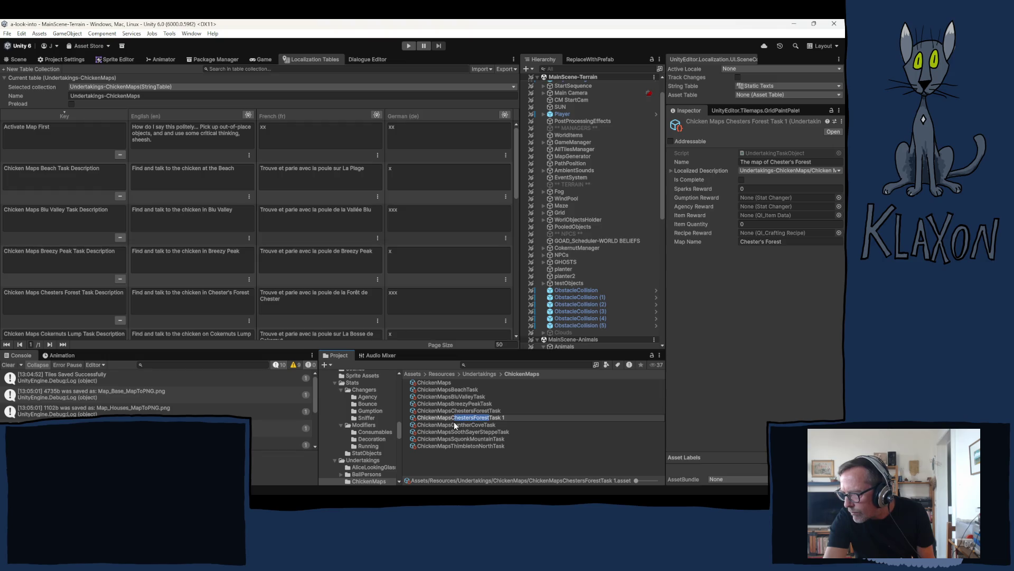
pyautogui.write('Cokernuts')
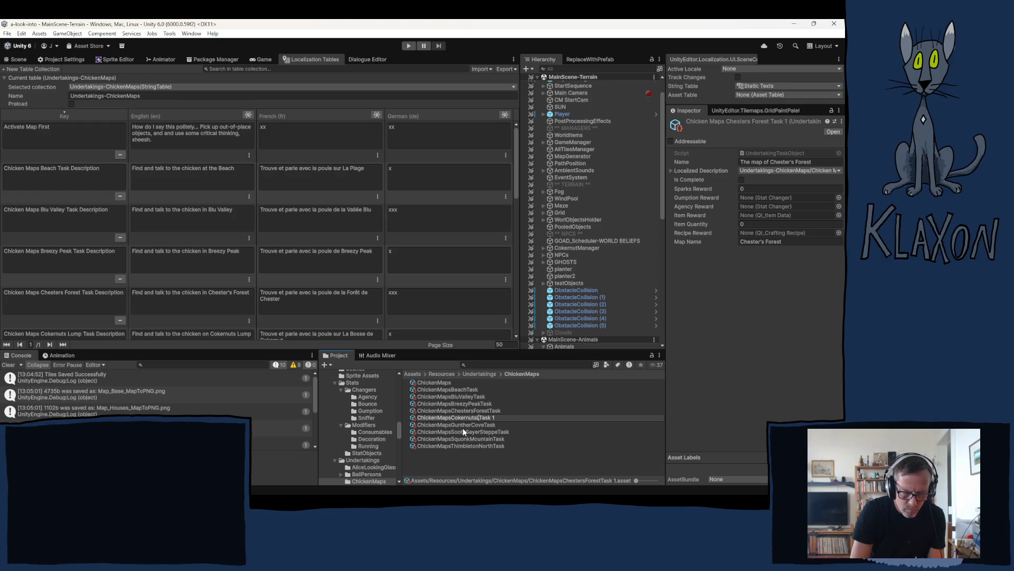
pyautogui.write('Lump')
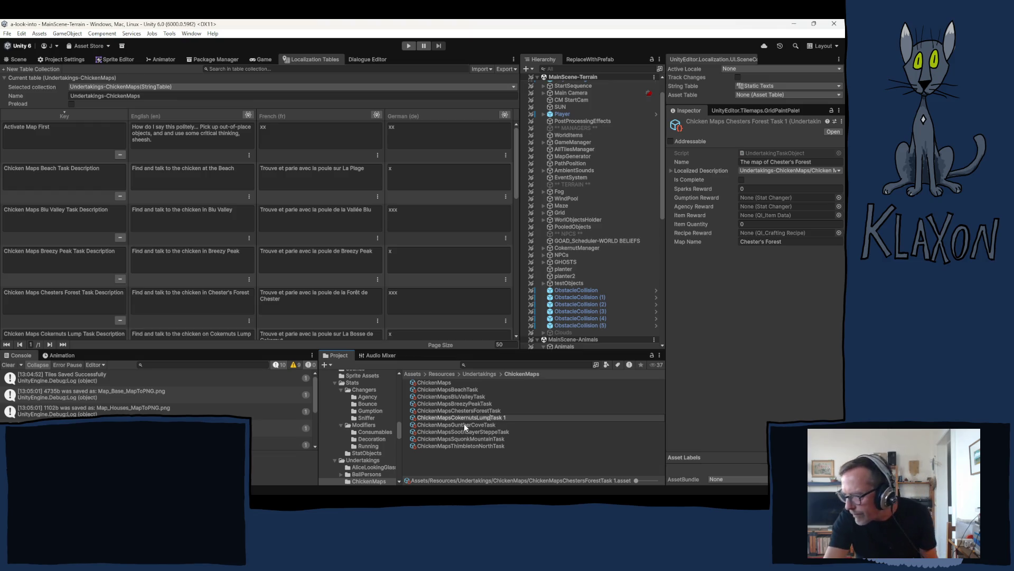
pyautogui.click(509, 417)
pyautogui.press('BackSpace')
pyautogui.press('BackSpace')
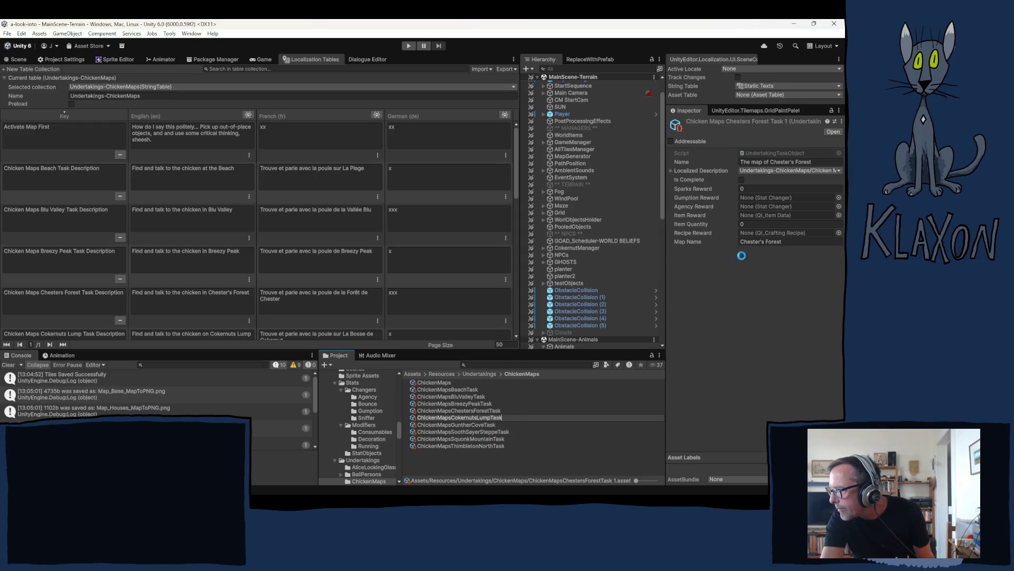
pyautogui.click(771, 162)
# Title the task 'The map of Cokernuts Lump' and set its Map Name to Cokernuts Lump.
pyautogui.moveTo(771, 162); pyautogui.dragTo(819, 162)
pyautogui.write('Cokern')
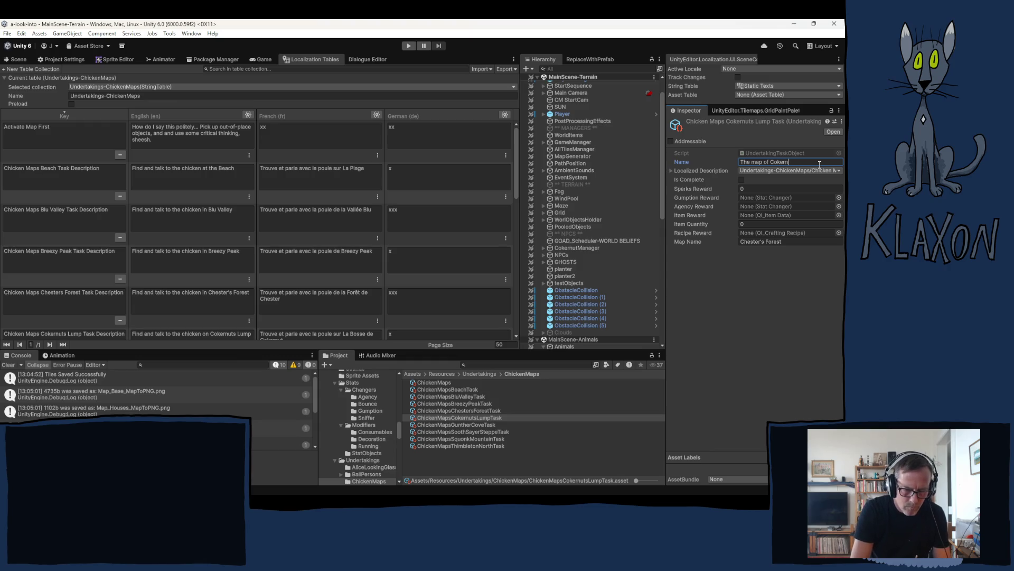
pyautogui.write('uts Lump')
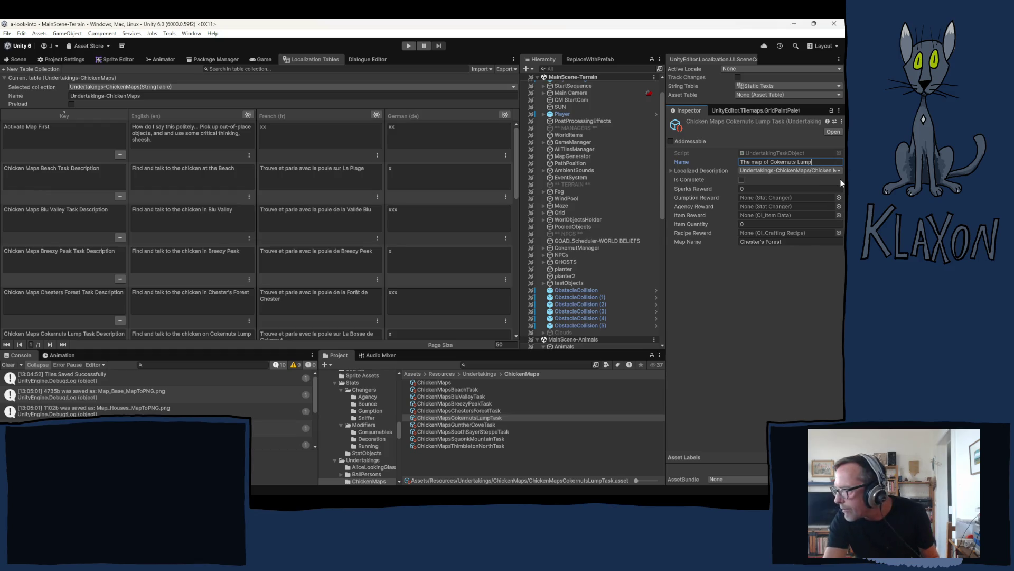
pyautogui.click(789, 241)
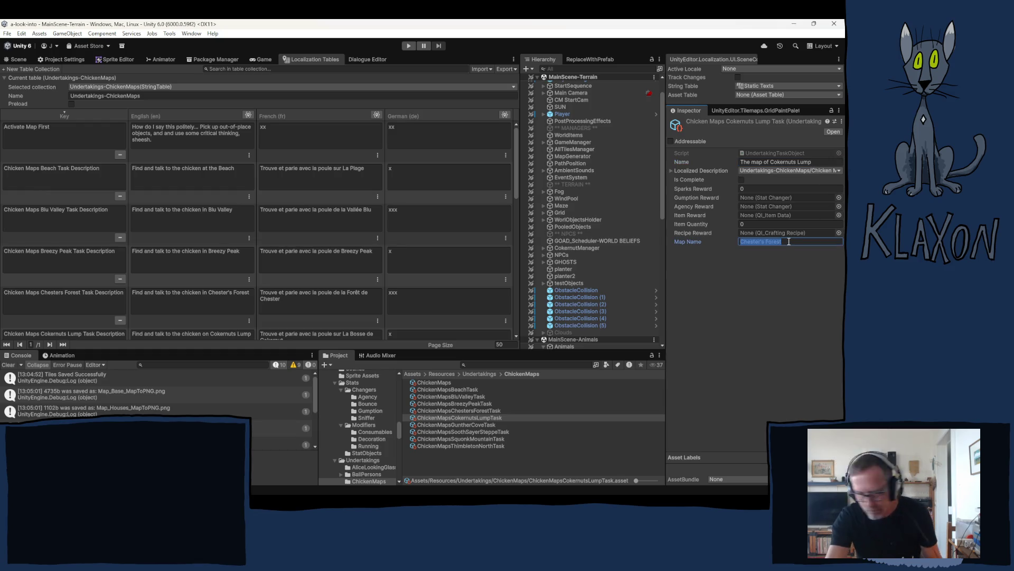
pyautogui.write('Coker')
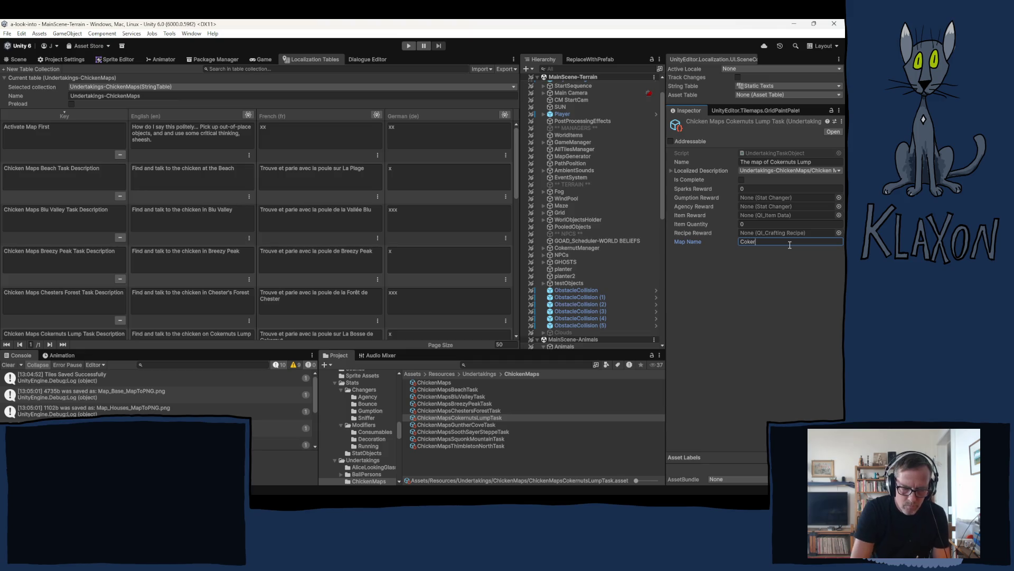
pyautogui.write('nut')
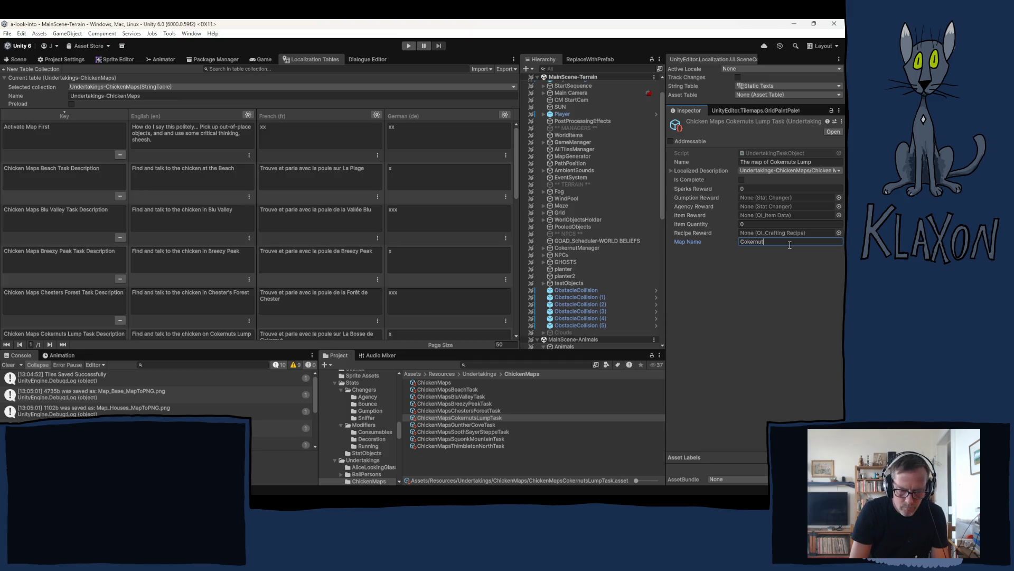
pyautogui.write('s L')
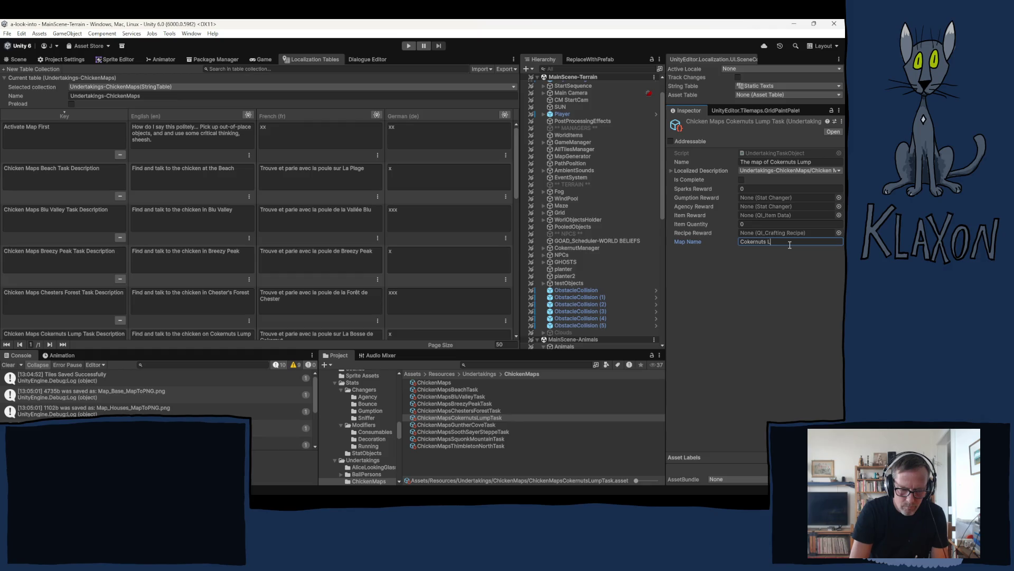
pyautogui.write('ump')
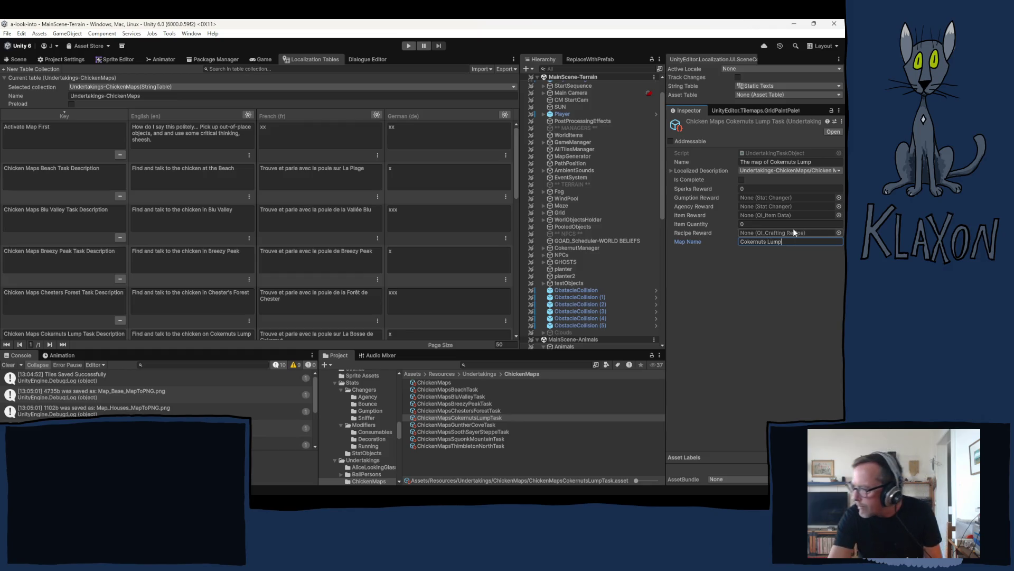
pyautogui.click(737, 287)
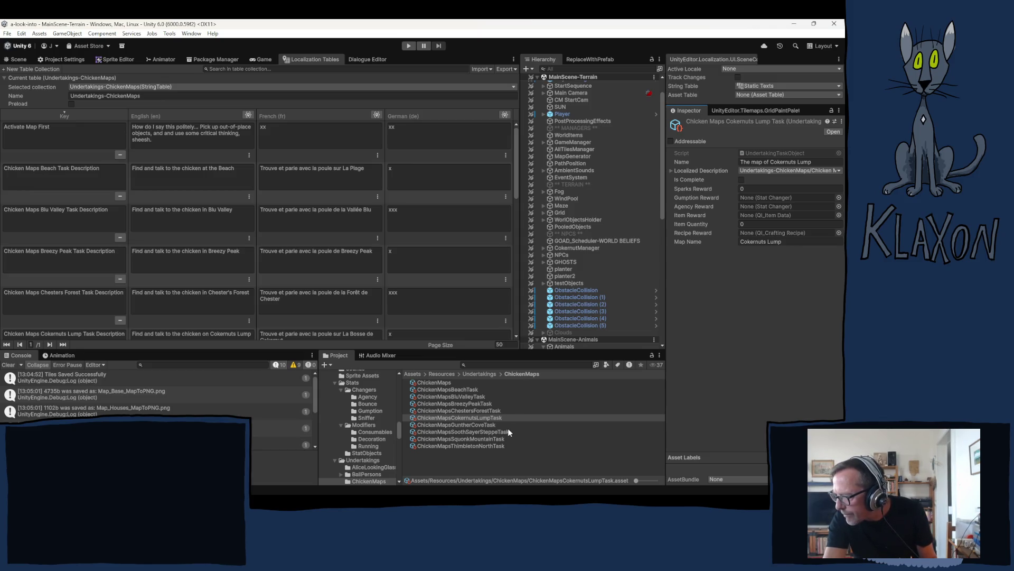
# Browse the map task assets from Breezy Peak down to Thimbleton North.
pyautogui.click(464, 389)
pyautogui.click(467, 395)
pyautogui.click(465, 403)
pyautogui.click(465, 413)
pyautogui.click(463, 417)
pyautogui.click(463, 424)
pyautogui.click(465, 432)
pyautogui.click(463, 439)
pyautogui.click(462, 445)
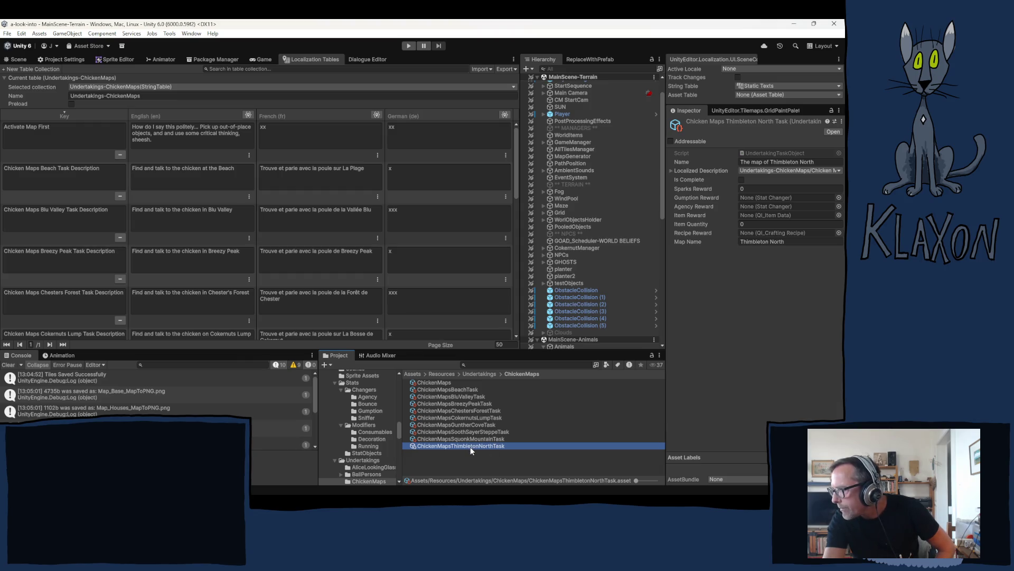
# Link the Cokernuts Lump task to the Chicken Maps Cokernuts Lump Task Description entry.
pyautogui.click(461, 417)
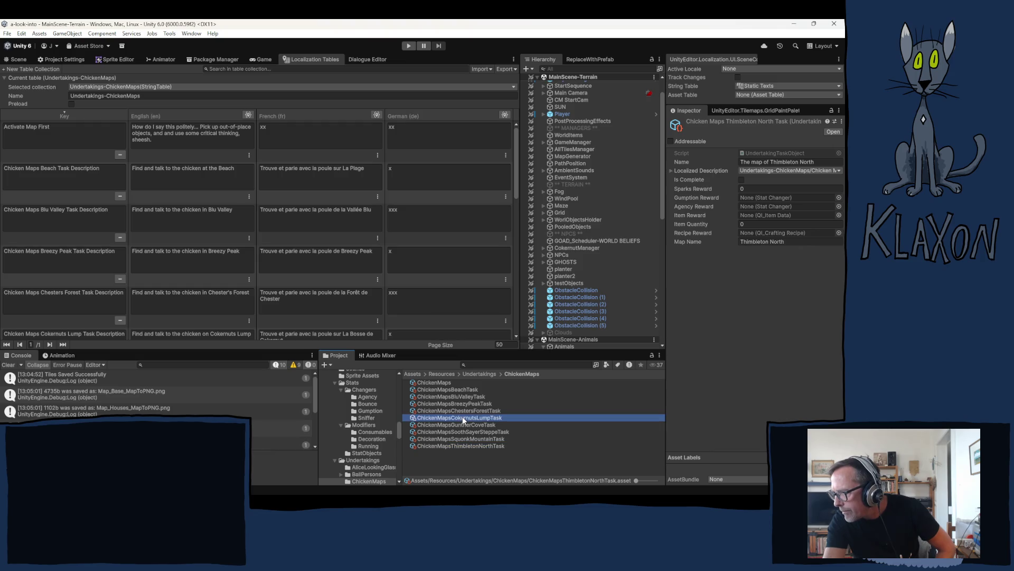
pyautogui.click(783, 170)
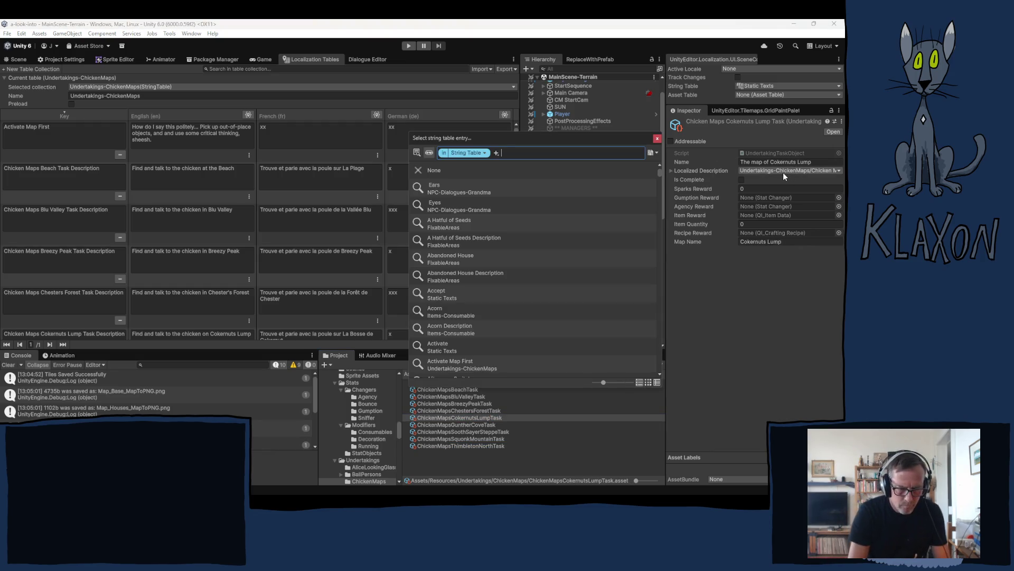
pyautogui.write('cokernuts')
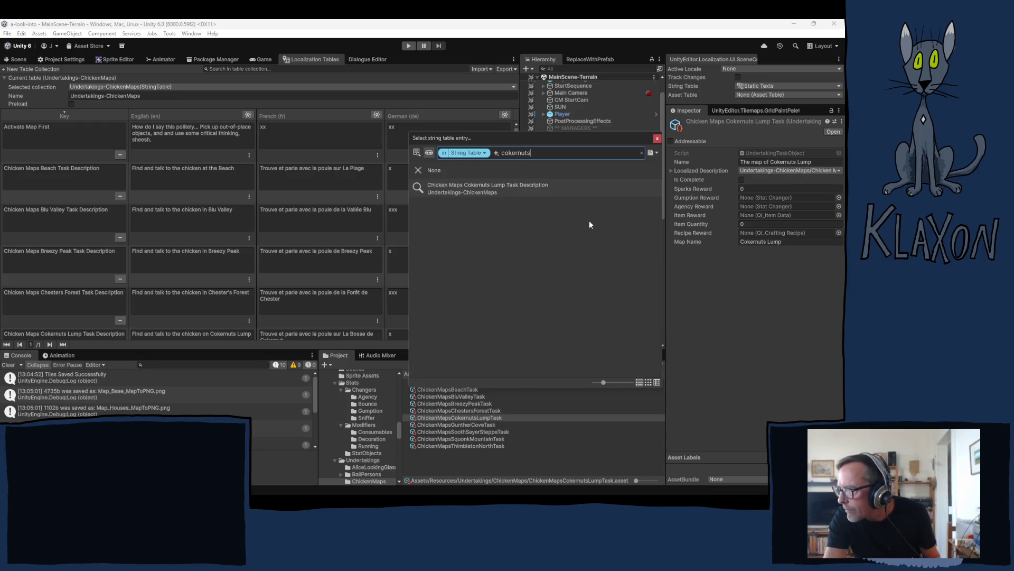
pyautogui.click(474, 184)
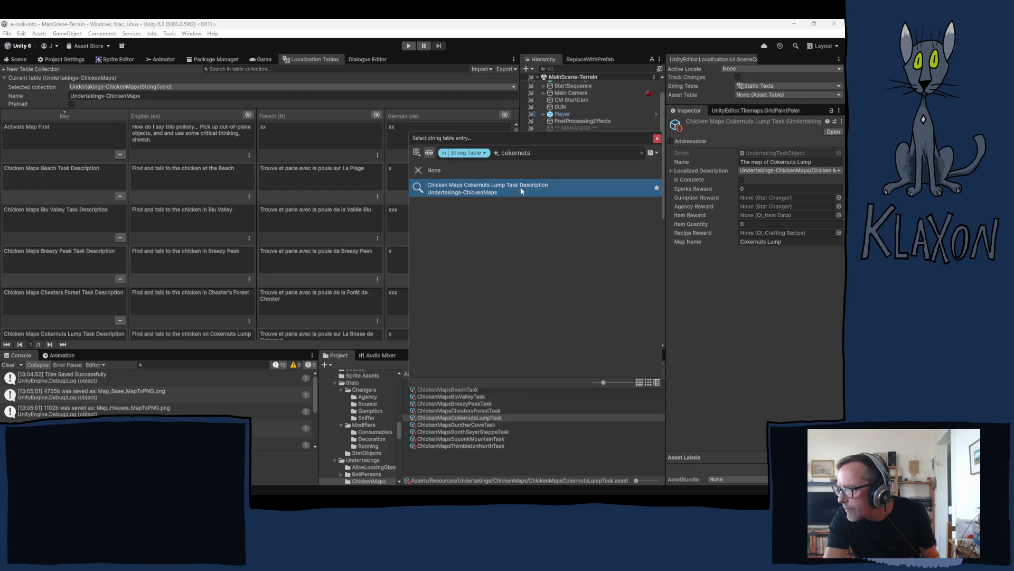
pyautogui.click(657, 138)
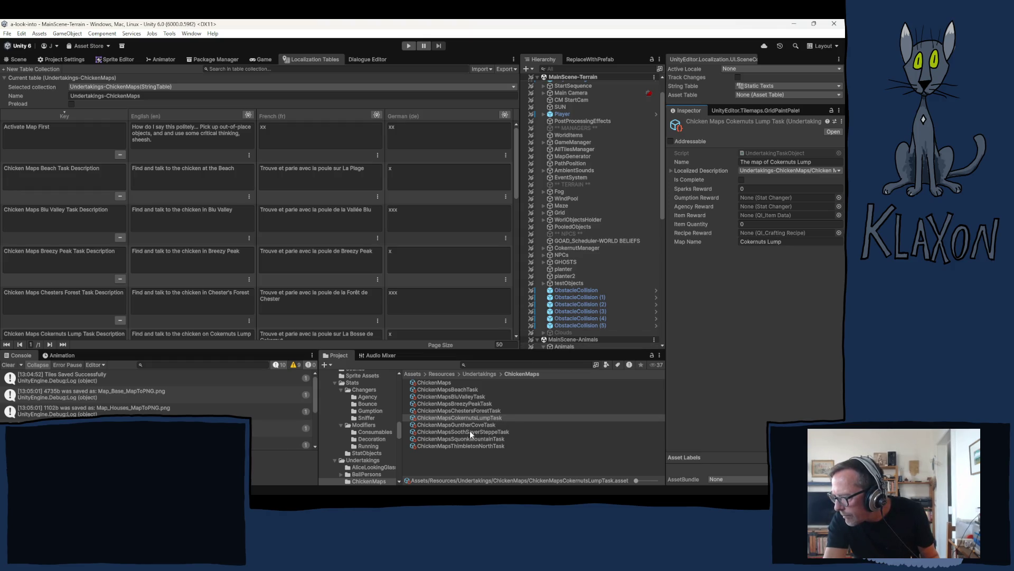
pyautogui.click(457, 446)
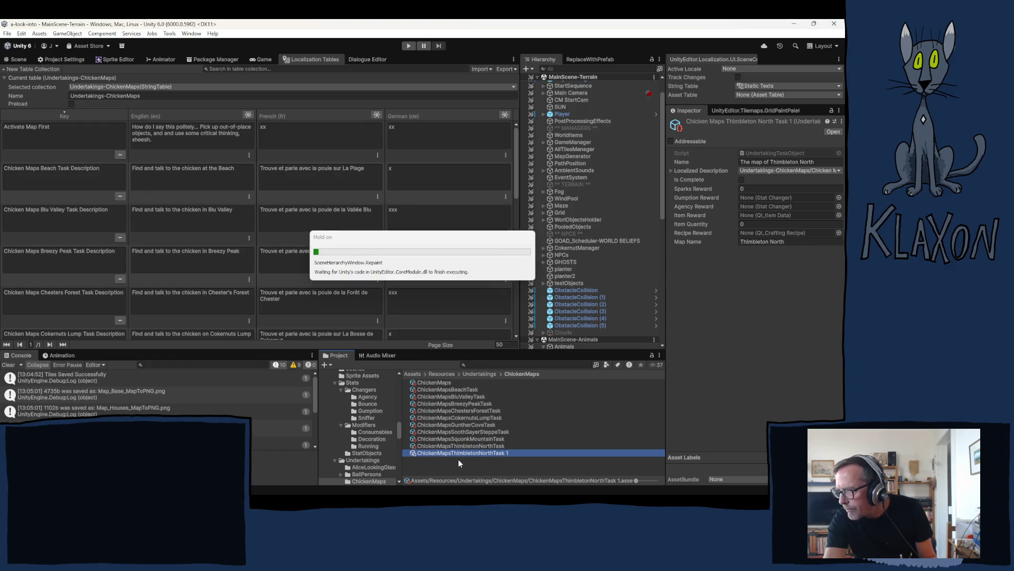
# Rename the duplicated Thimbleton North asset to ChickenMapsThimbletonSouthTask.
pyautogui.click(485, 453)
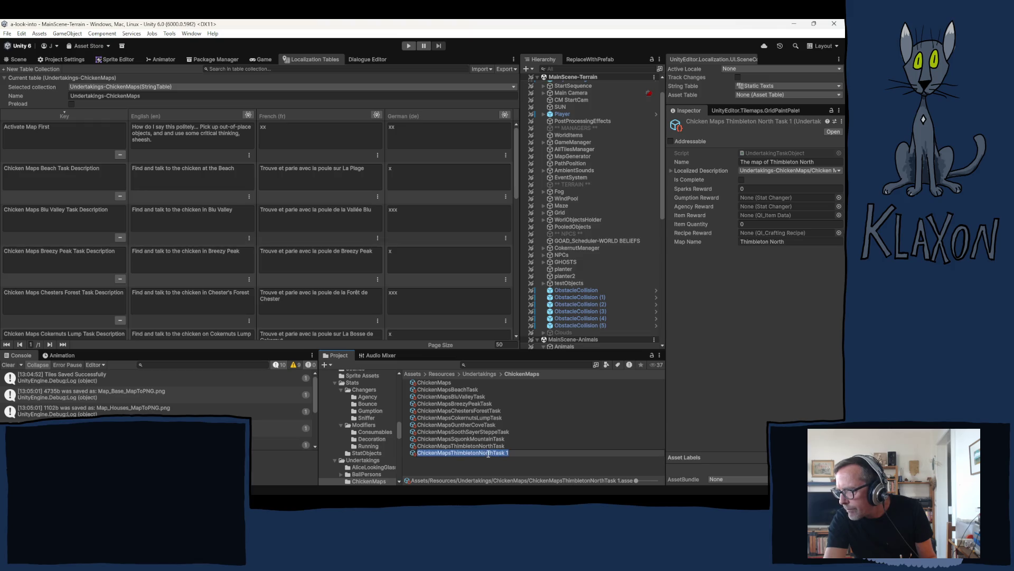
pyautogui.click(485, 453)
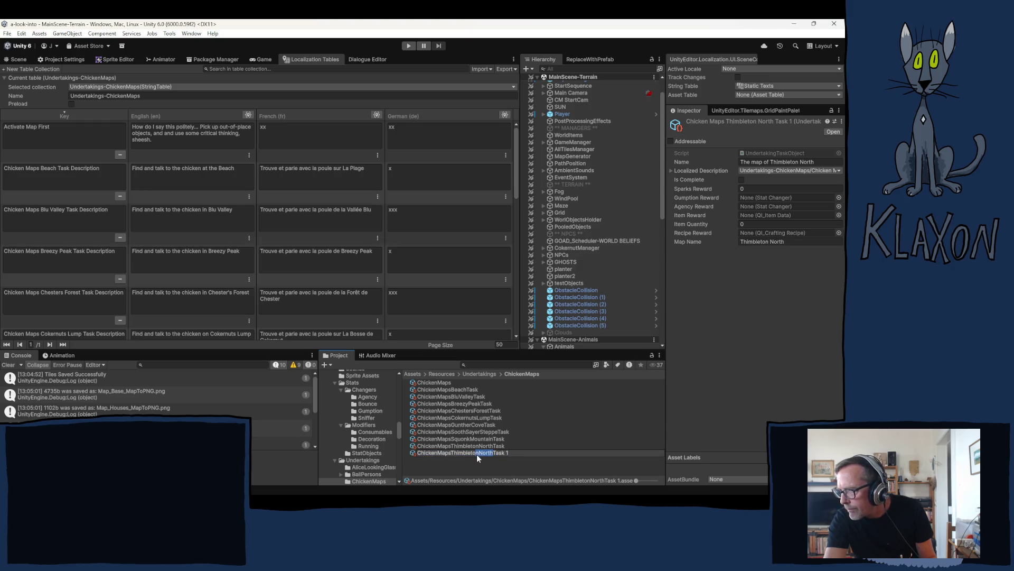
pyautogui.write('ou')
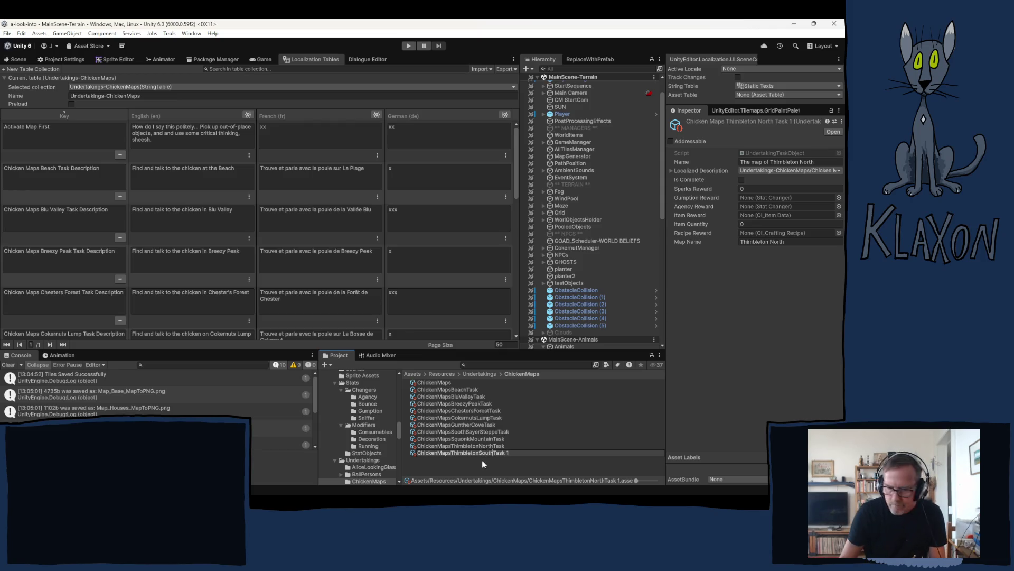
pyautogui.press('Right')
pyautogui.press('Right')
pyautogui.press('Right')
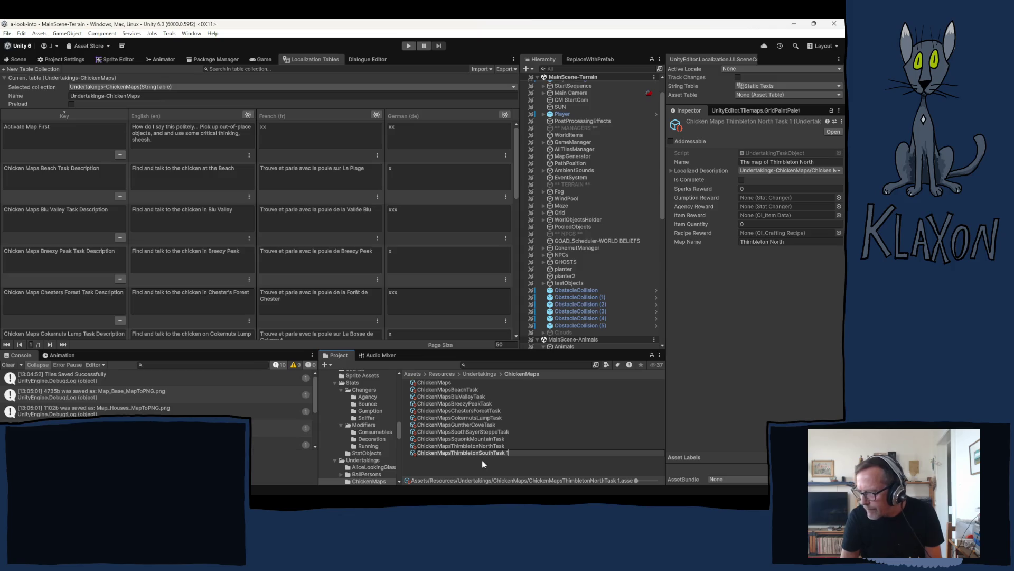
pyautogui.press('BackSpace')
pyautogui.press('BackSpace')
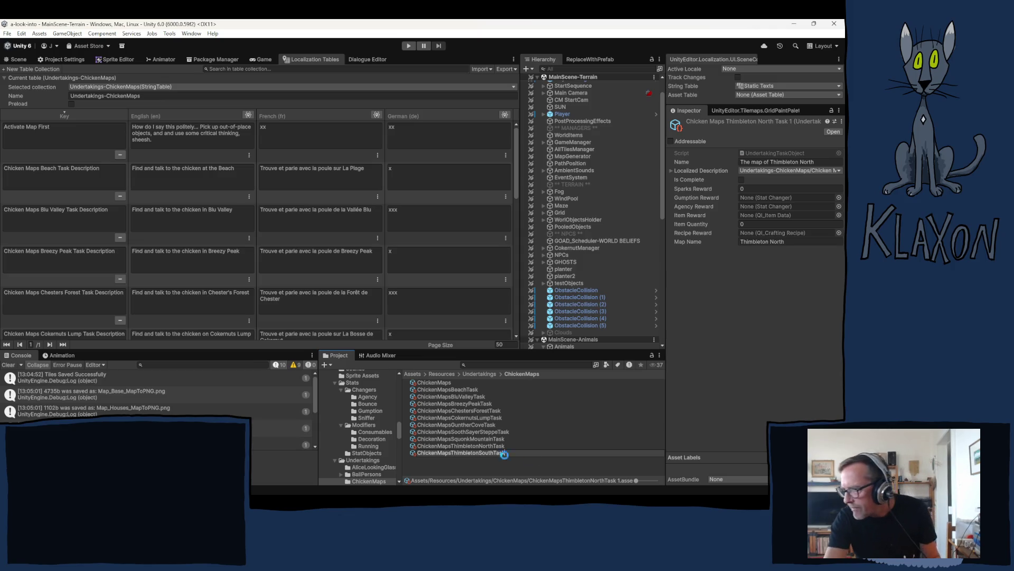
pyautogui.press('Return')
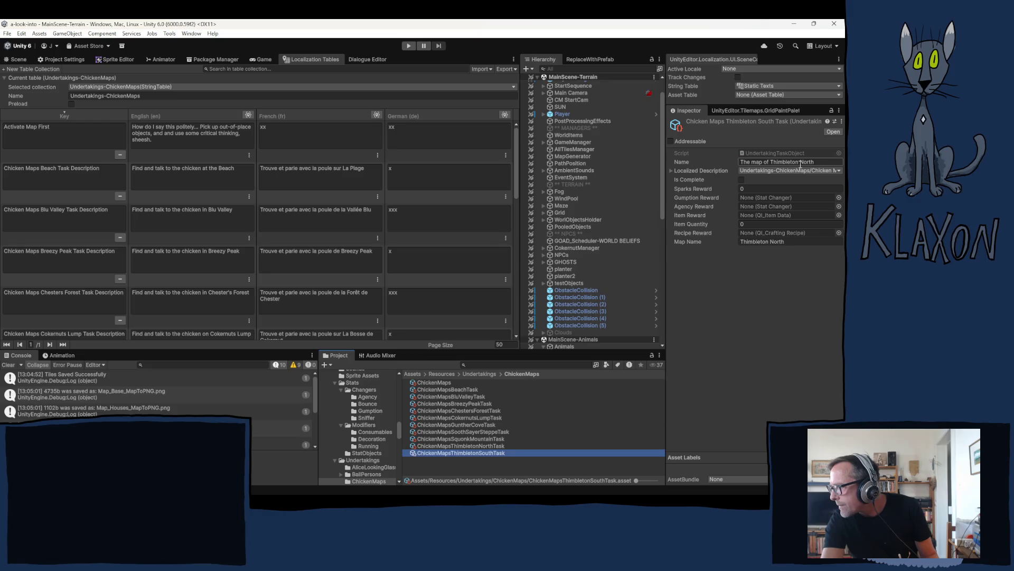
# Title it 'The map of Thimbleton South' and pick the Thimbleton South Task Description entry.
pyautogui.click(803, 162)
pyautogui.doubleClick(805, 162)
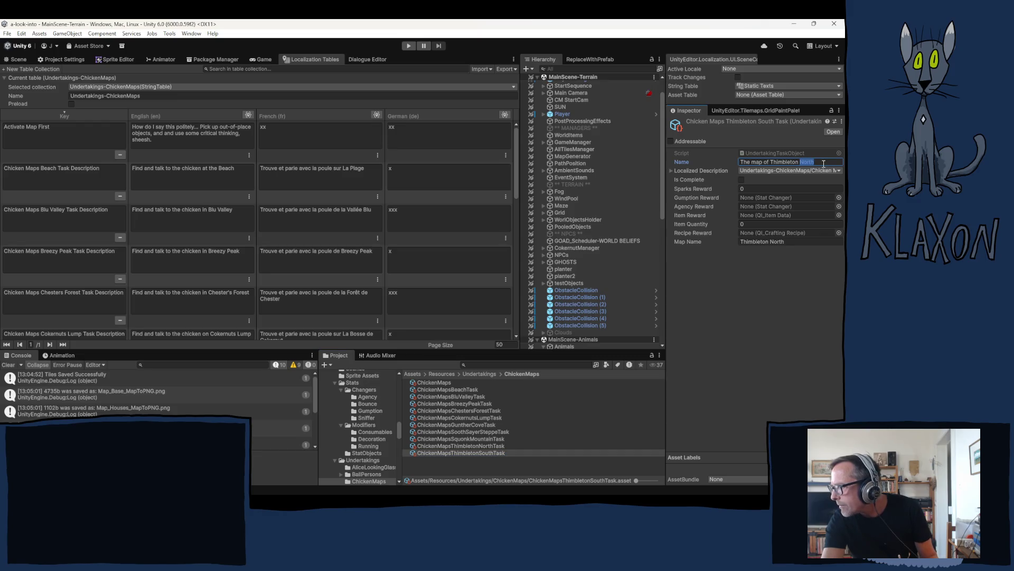
pyautogui.write('South')
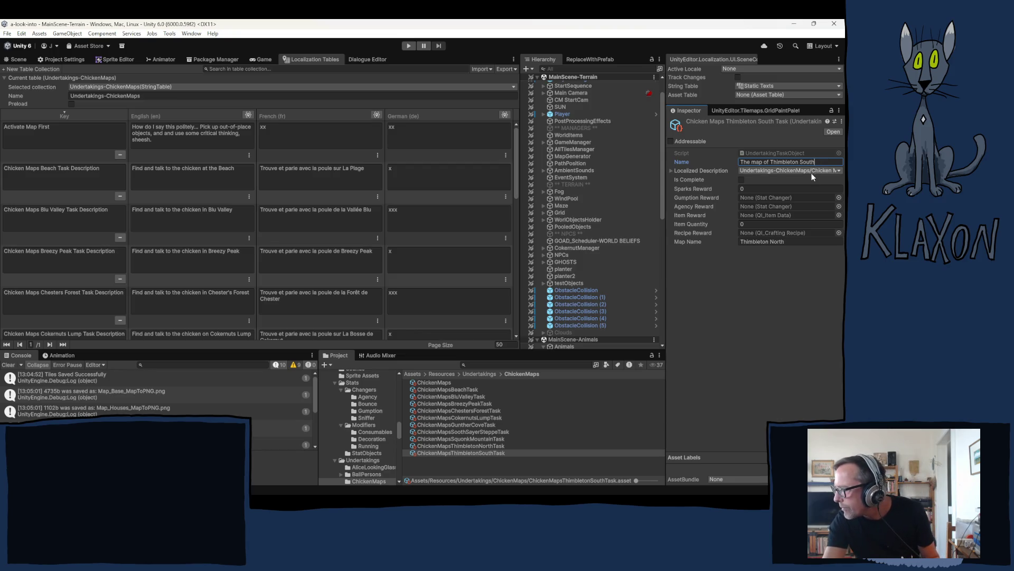
pyautogui.click(803, 172)
pyautogui.write('thimbleton')
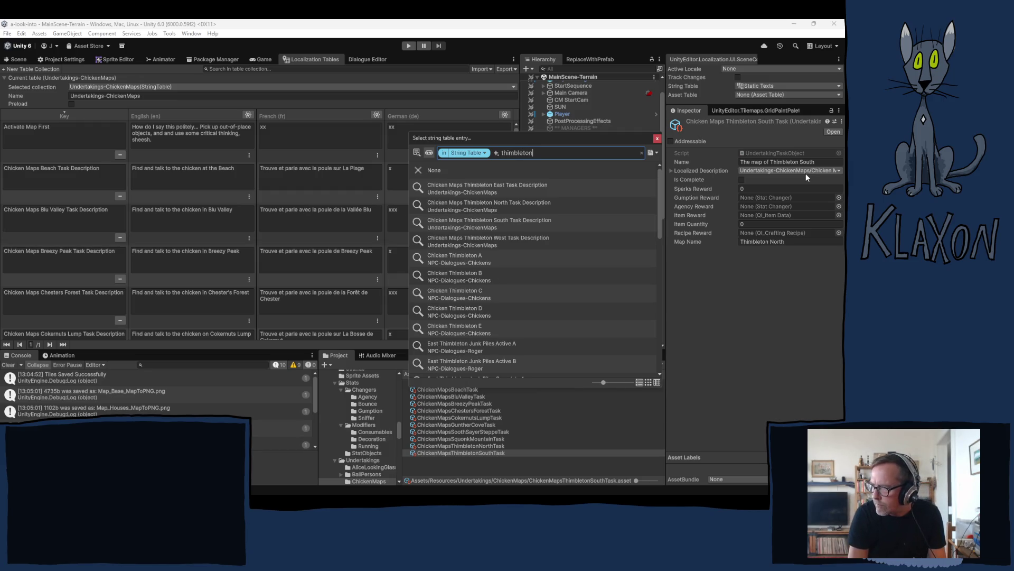
pyautogui.write(' sou')
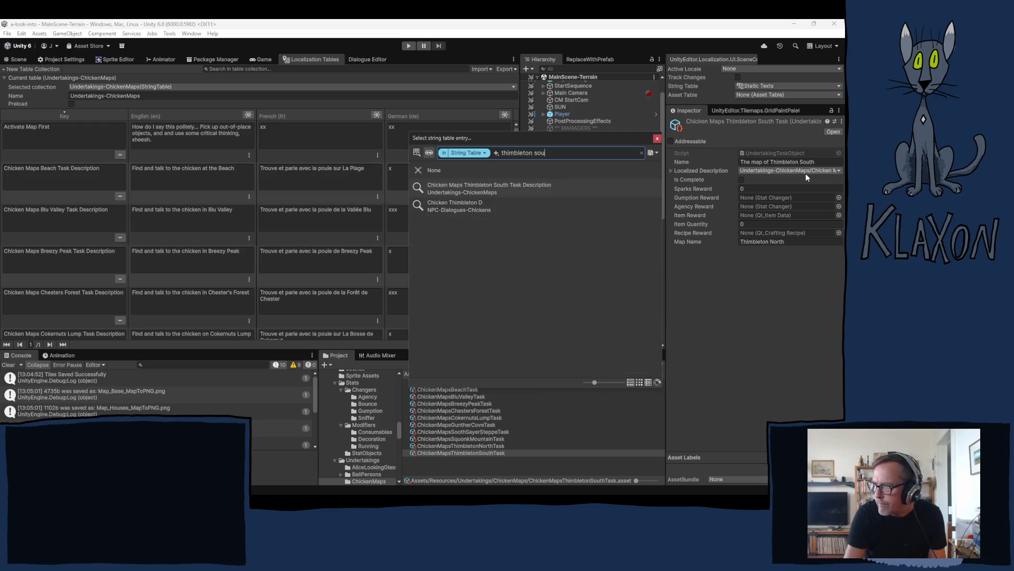
pyautogui.click(497, 191)
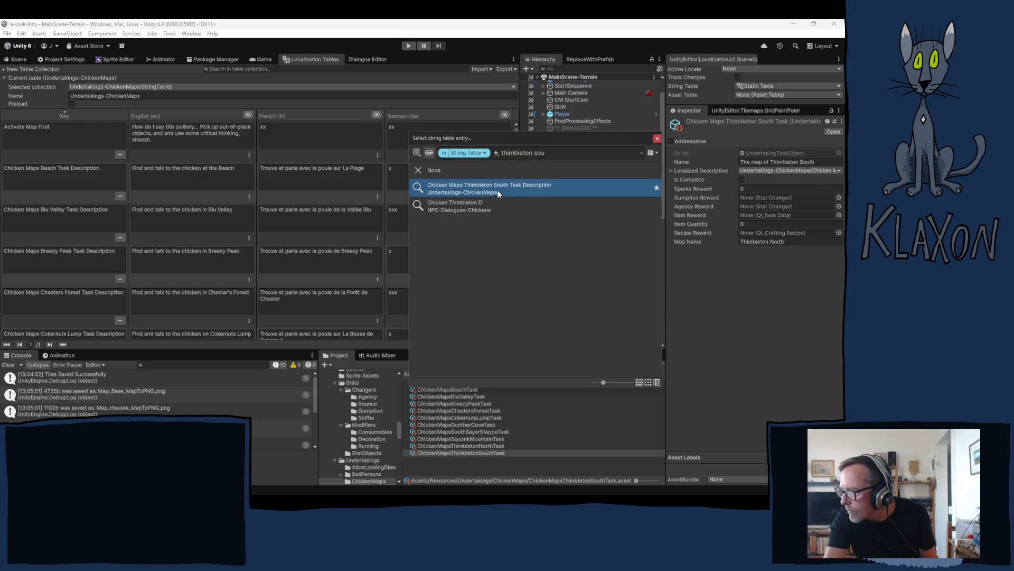
pyautogui.click(658, 137)
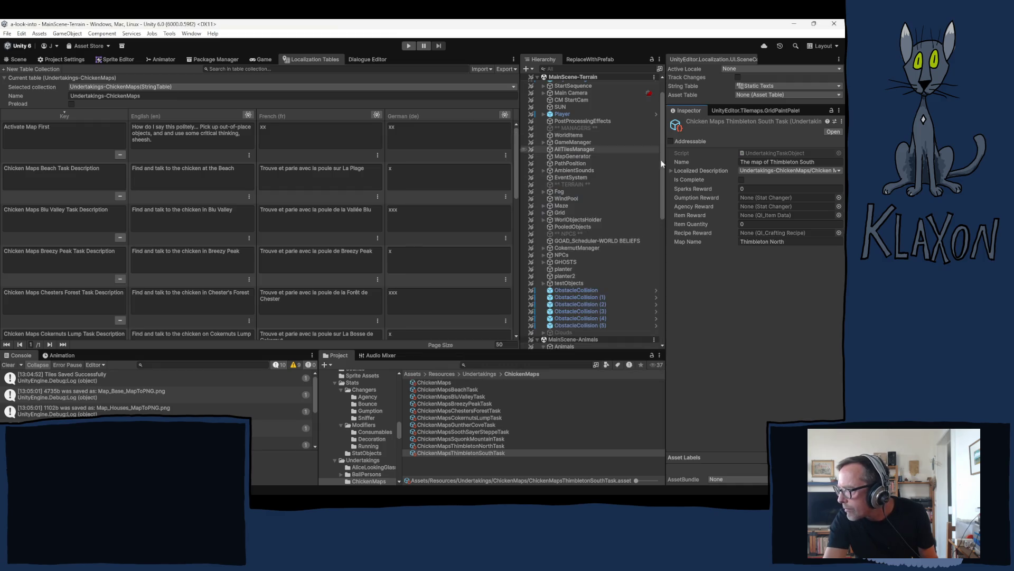
# Change the Map Name to Thimbleton South and widen the Inspector's property column.
pyautogui.click(771, 241)
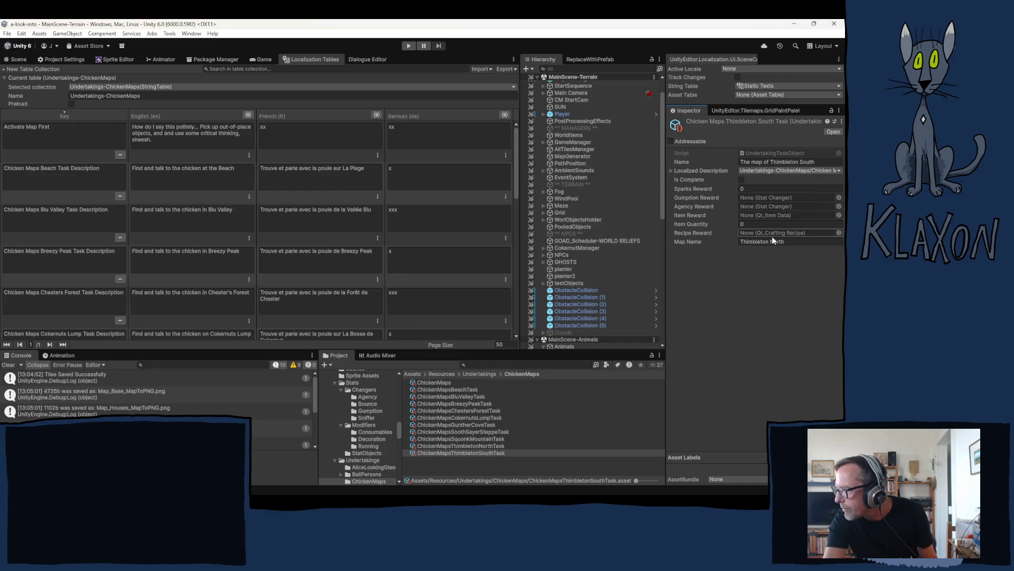
pyautogui.moveTo(775, 241); pyautogui.dragTo(791, 241)
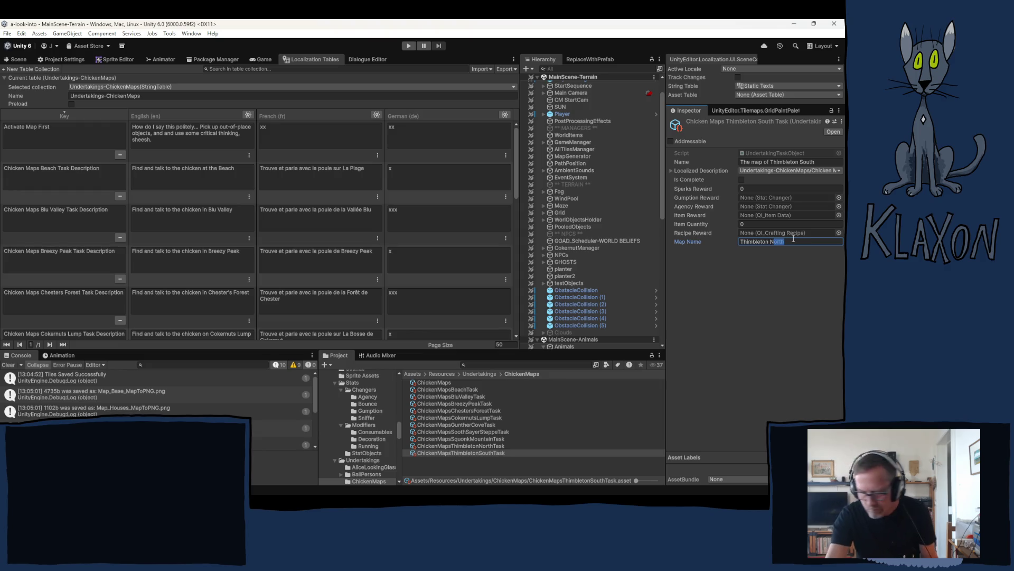
pyautogui.press('BackSpace')
pyautogui.press('BackSpace')
pyautogui.write('South')
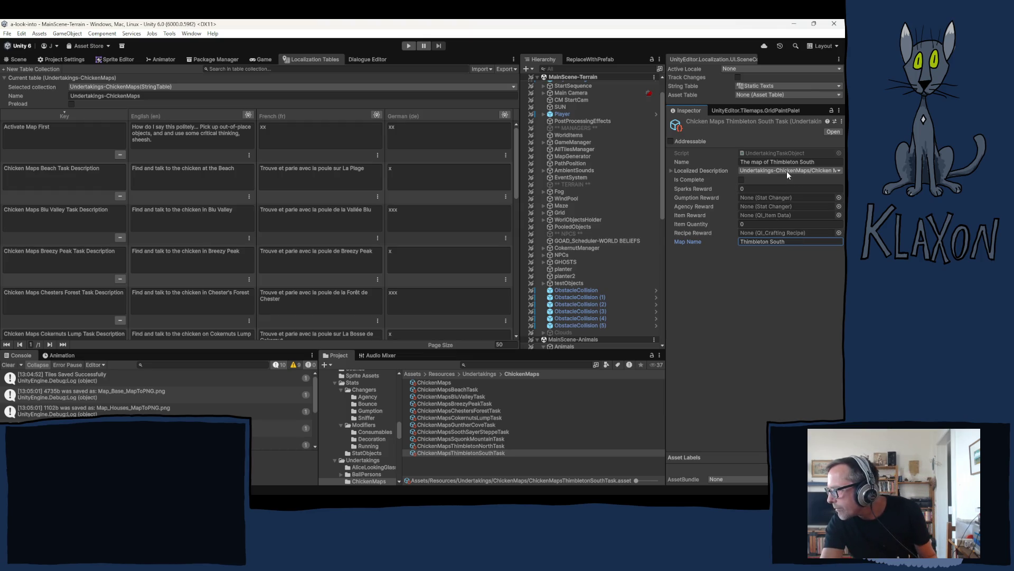
pyautogui.moveTo(667, 168)
pyautogui.mouseDown()
pyautogui.moveTo(541, 177)
pyautogui.moveTo(695, 177)
pyautogui.mouseUp()
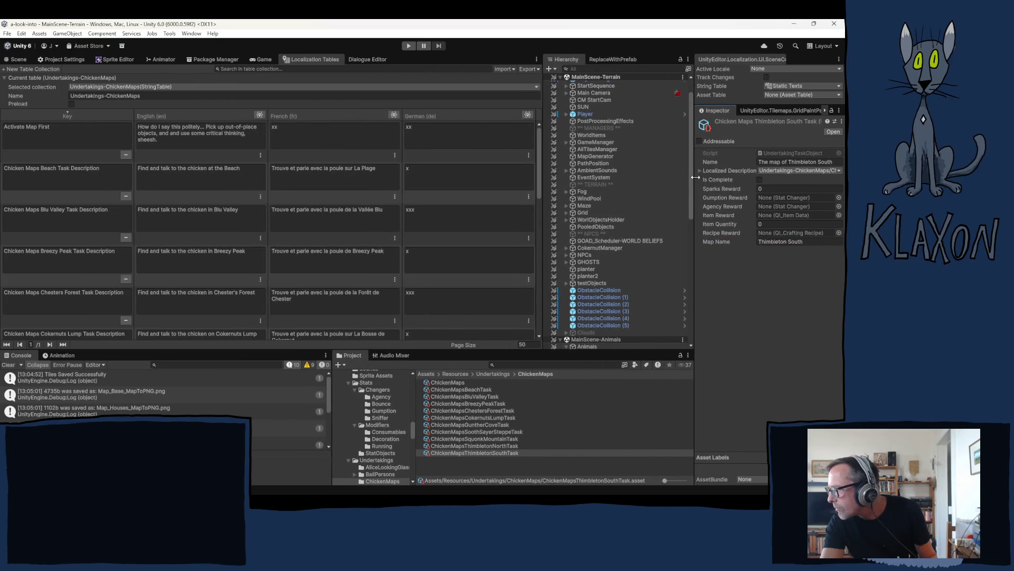
pyautogui.click(484, 445)
pyautogui.click(484, 452)
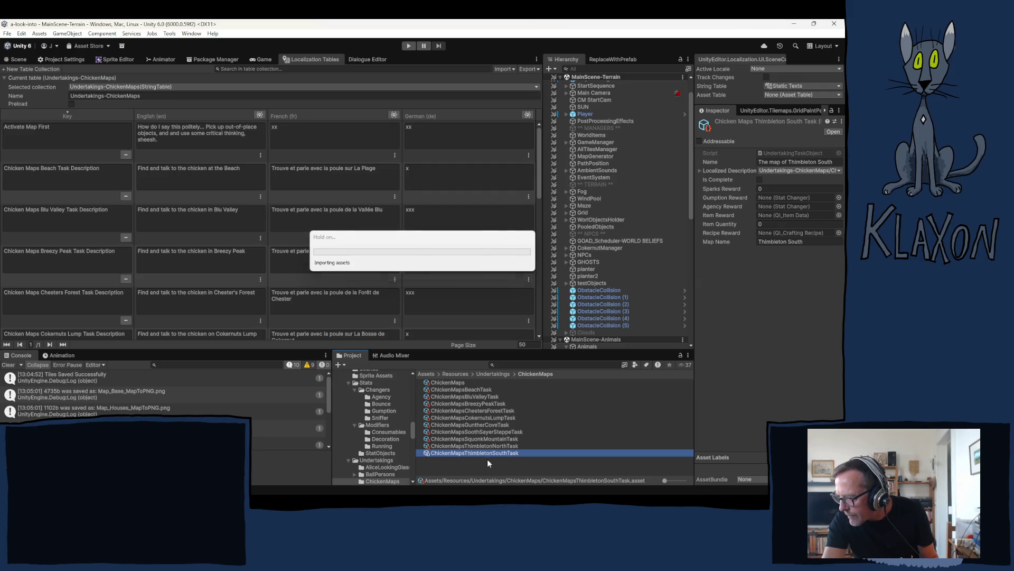
# Rename the copied South task asset to ChickenMapsThimbletonWestTask.
pyautogui.click(484, 459)
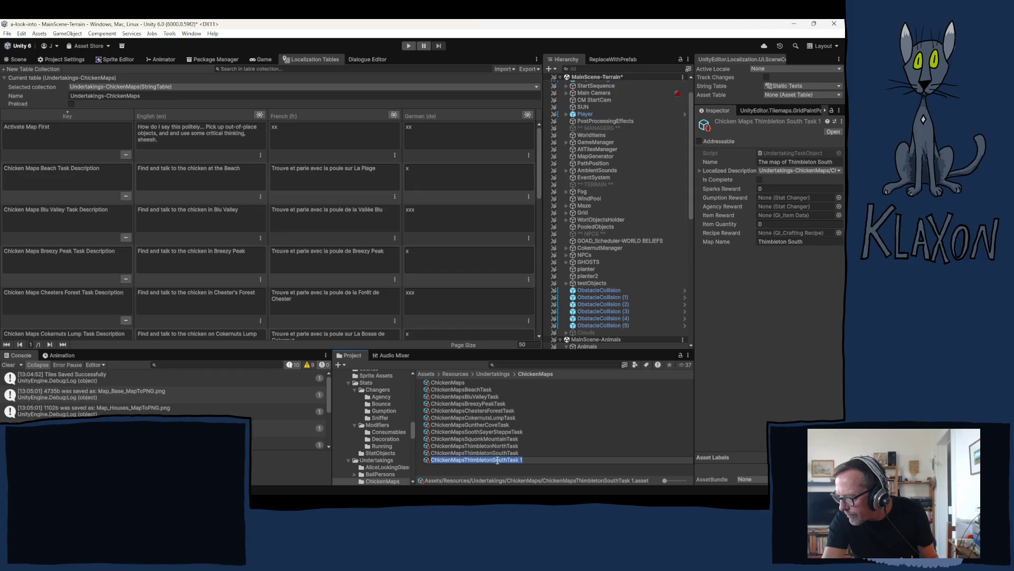
pyautogui.moveTo(494, 459); pyautogui.dragTo(502, 460)
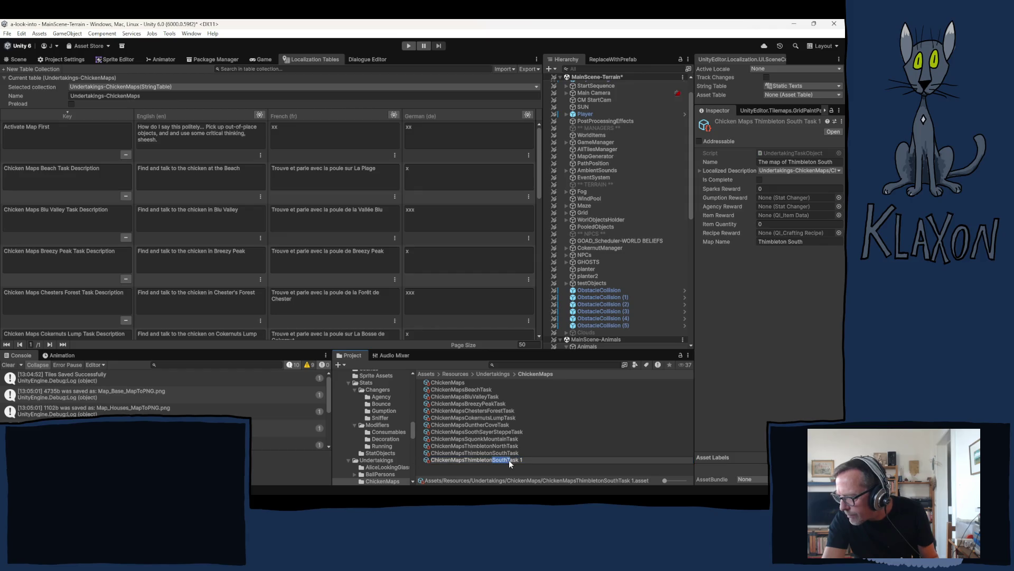
pyautogui.write('West')
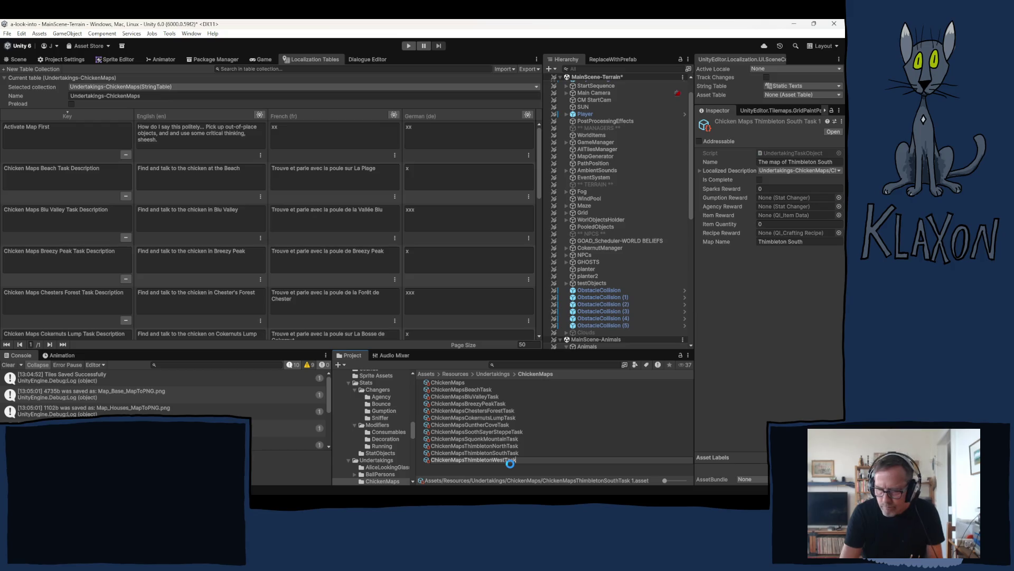
pyautogui.press('Return')
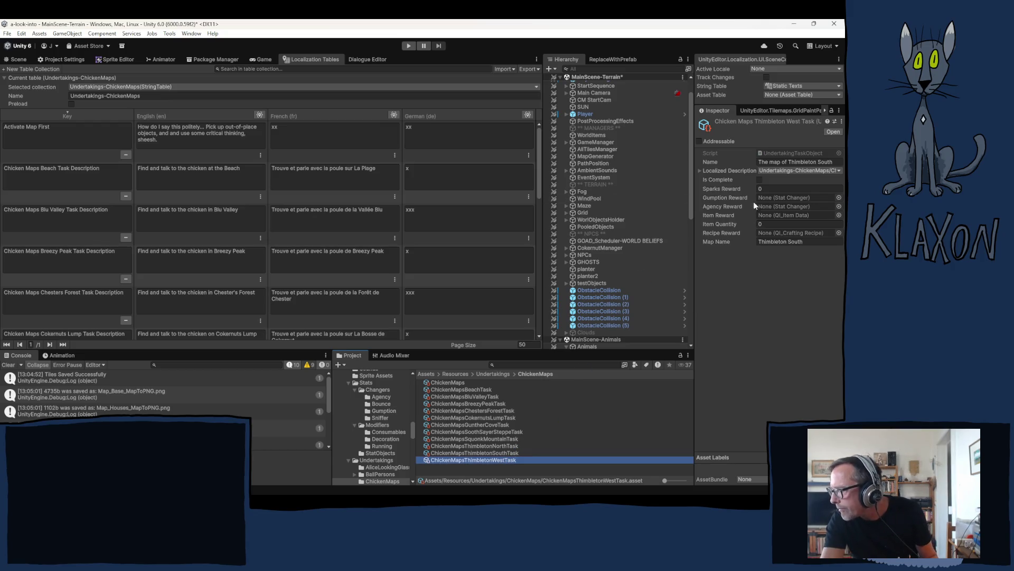
# Change the Name to 'The map of Thimbleton West' and the Map Name to Thimbleton West.
pyautogui.click(820, 163)
pyautogui.doubleClick(820, 163)
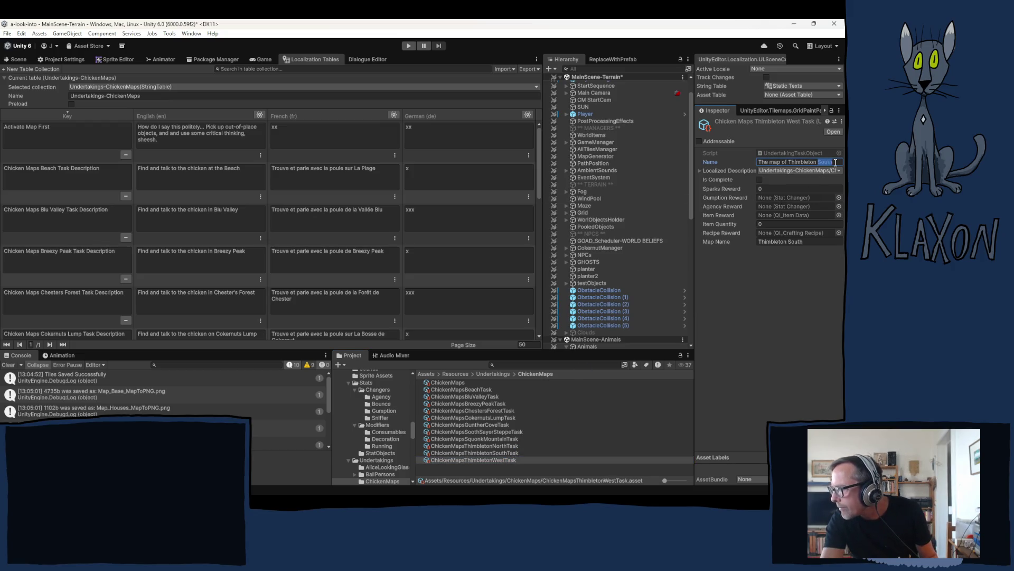
pyautogui.write('Wes')
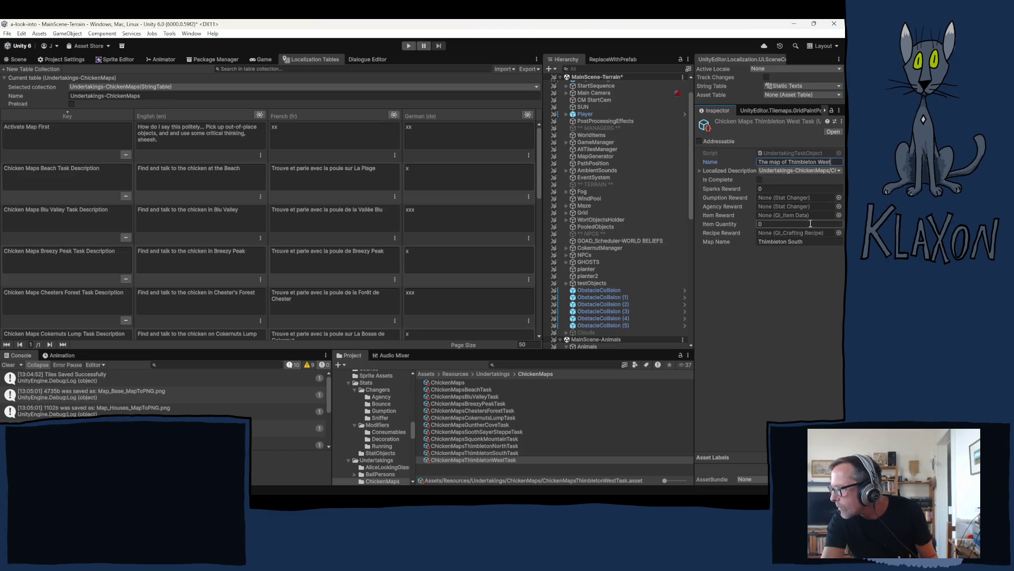
pyautogui.moveTo(790, 242); pyautogui.dragTo(807, 243)
pyautogui.write('West')
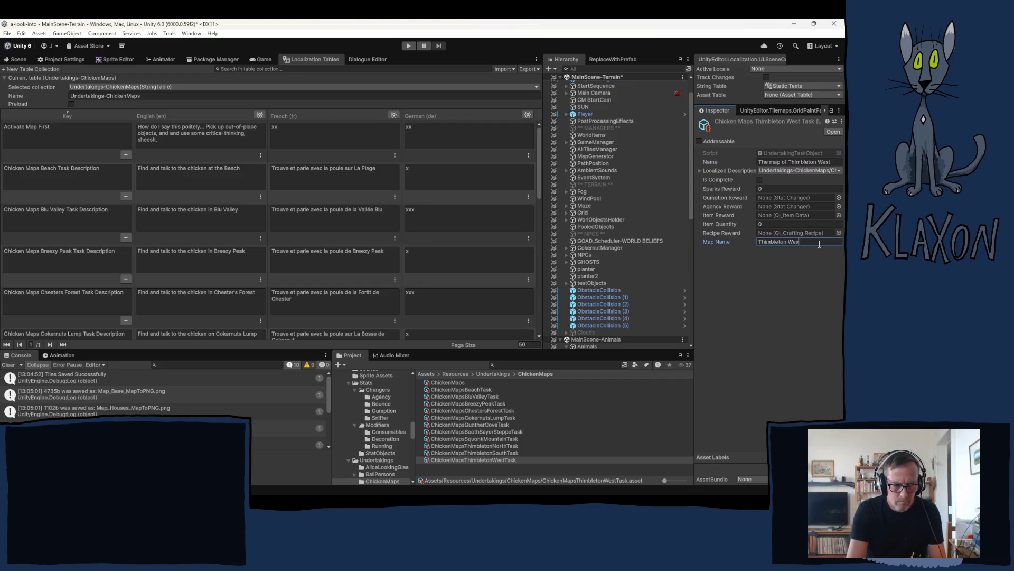
pyautogui.press('Return')
# Link the Thimbleton West Task Description entry as the task's localized description.
pyautogui.click(787, 171)
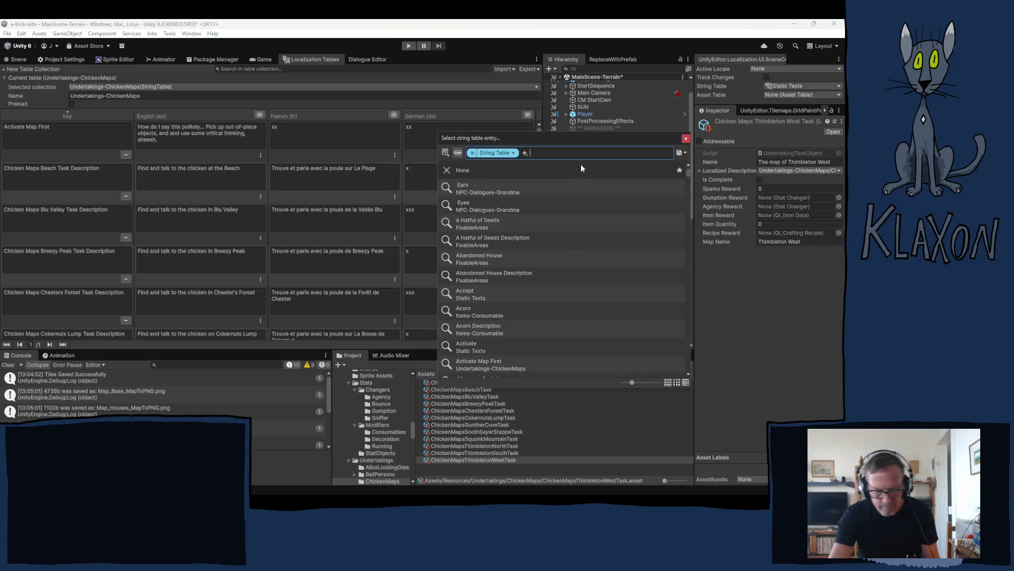
pyautogui.write('thimble')
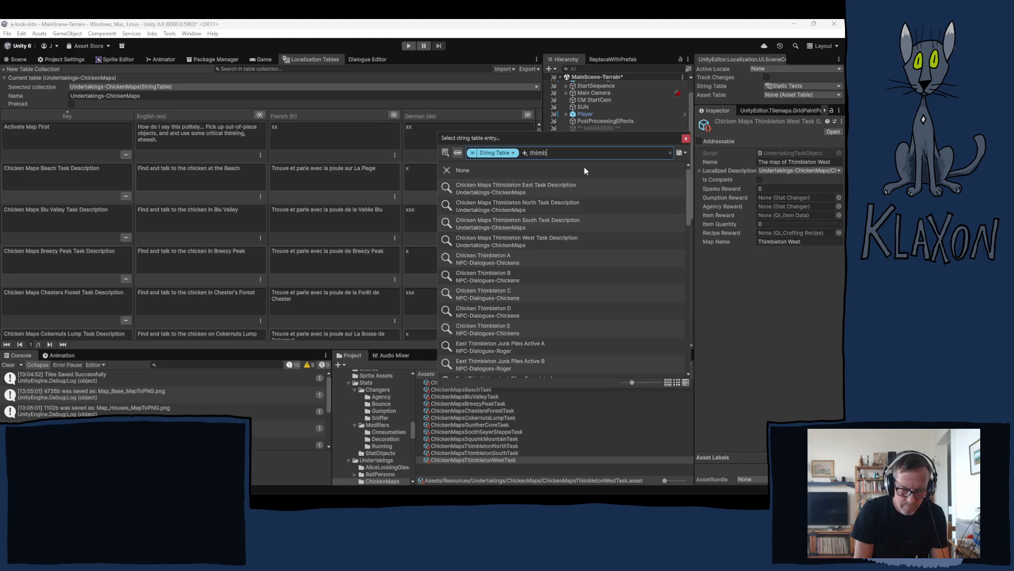
pyautogui.write('to')
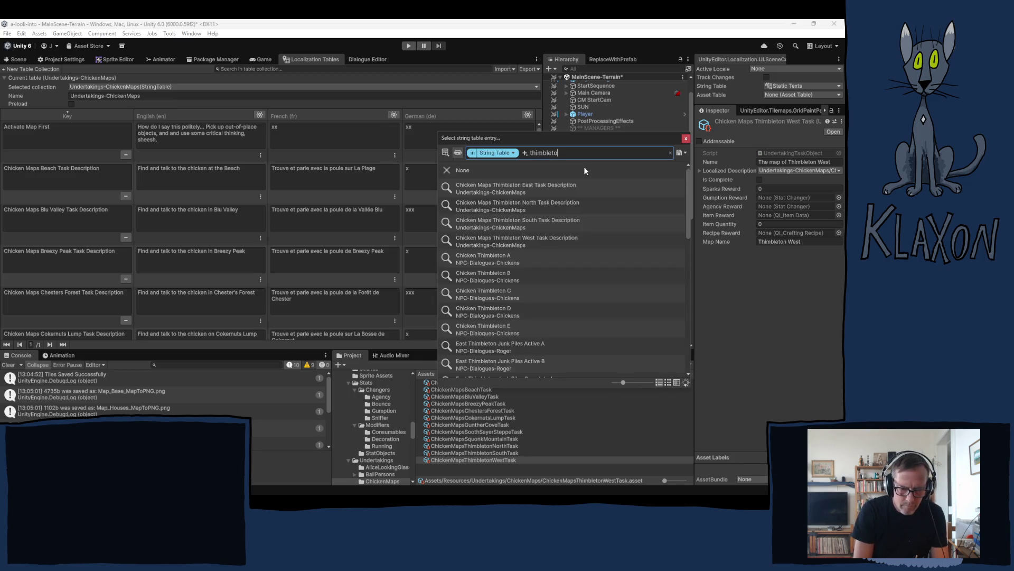
pyautogui.write('n W')
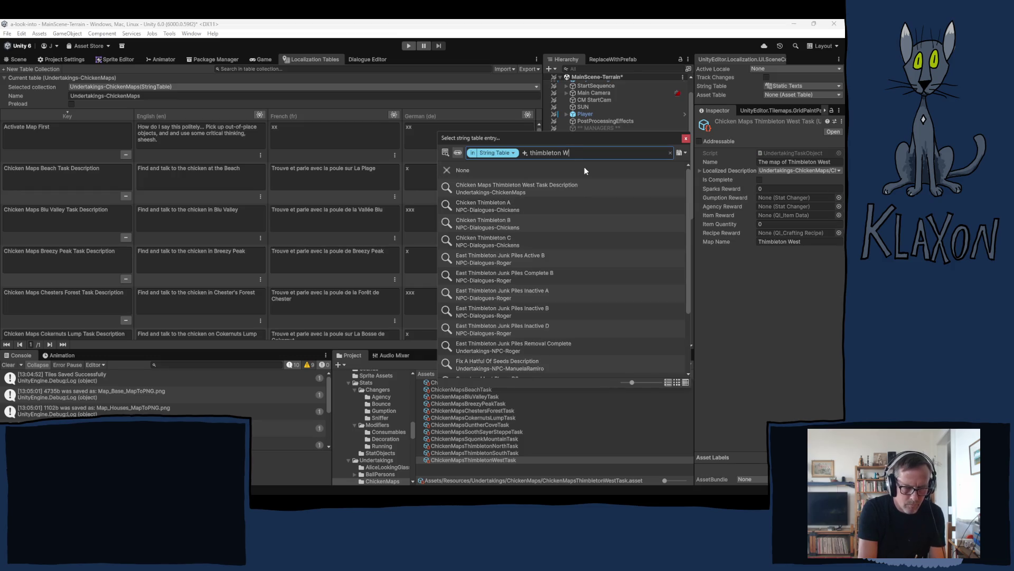
pyautogui.write('est')
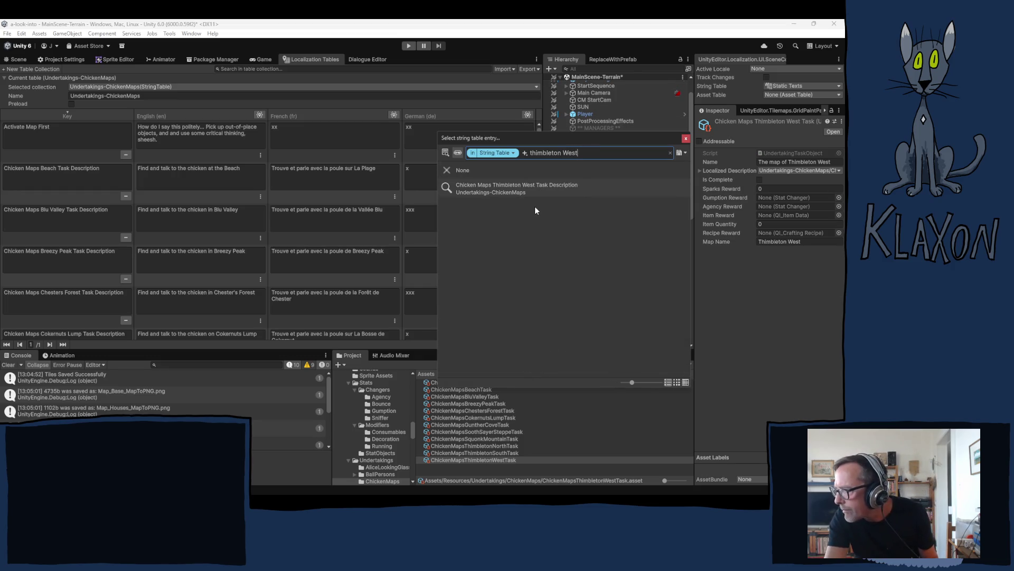
pyautogui.click(526, 189)
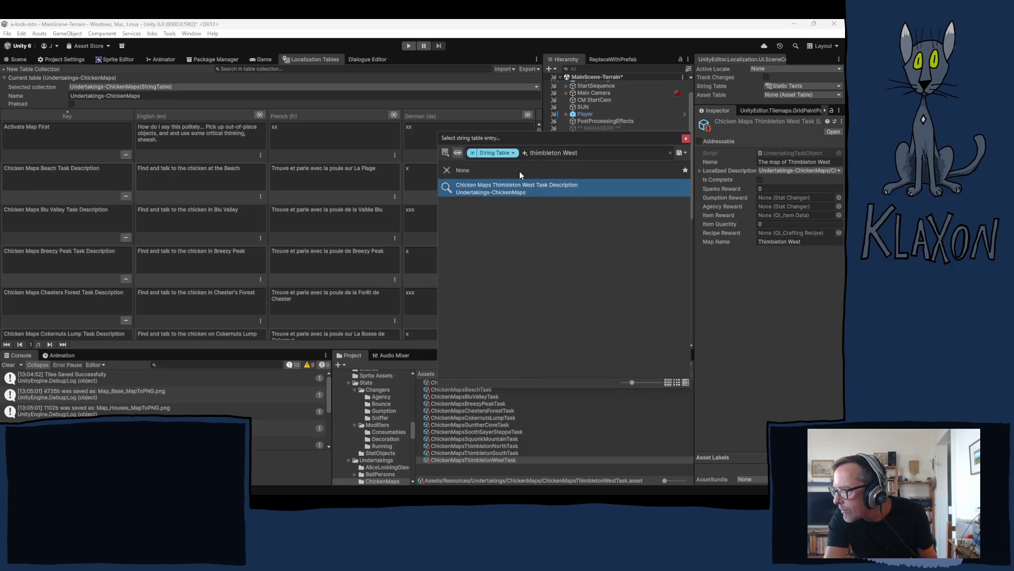
pyautogui.click(687, 139)
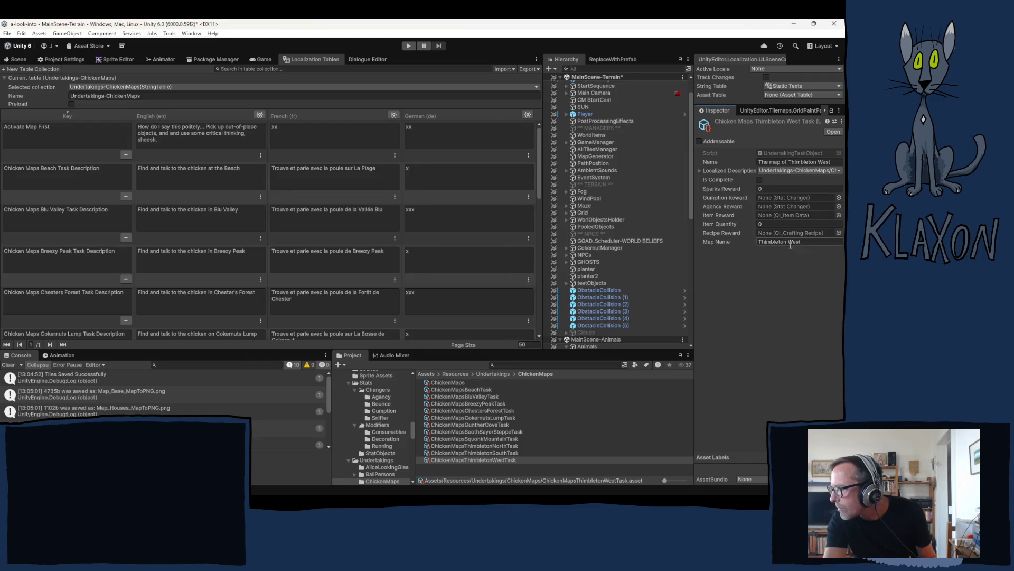
pyautogui.click(486, 458)
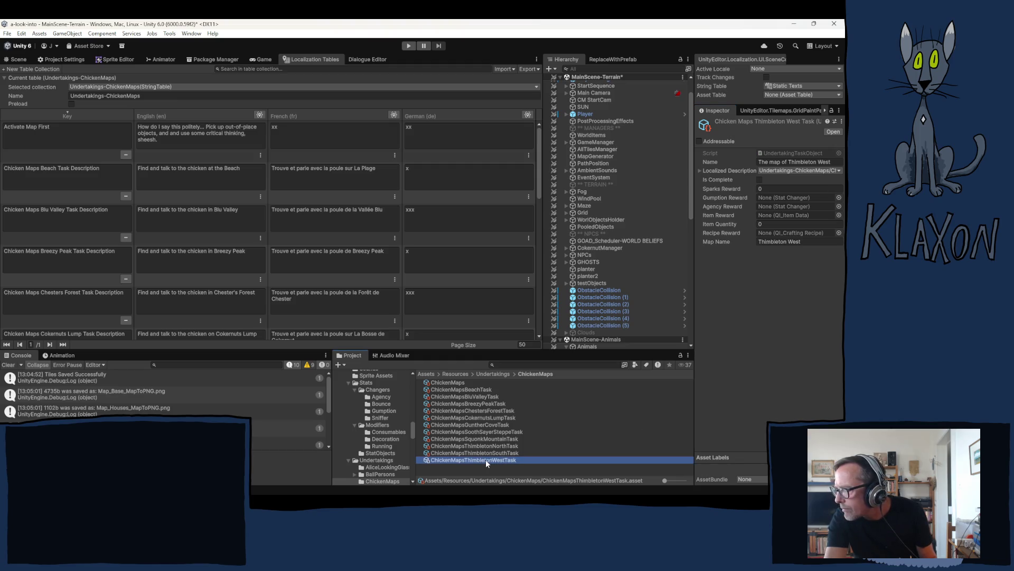
# Rename the copied West task asset to ChickenMapsThimbletonEastTask.
pyautogui.click(619, 446)
pyautogui.click(511, 459)
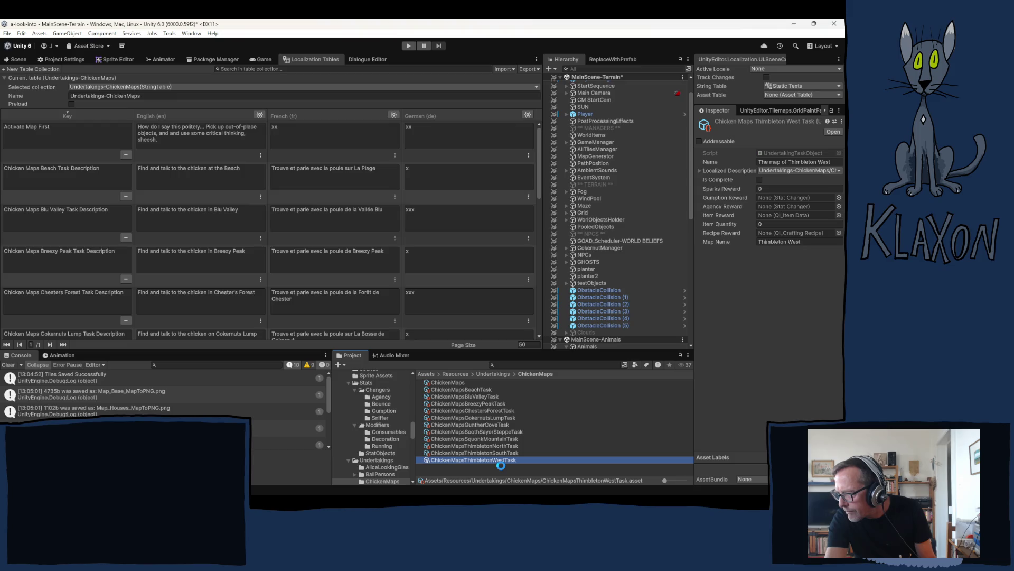
pyautogui.click(498, 463)
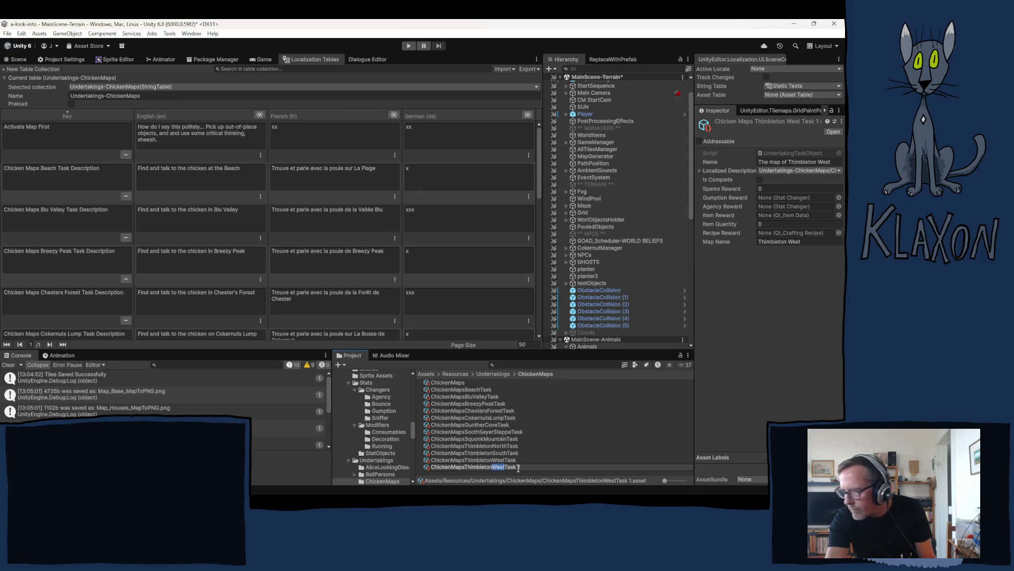
pyautogui.write('East')
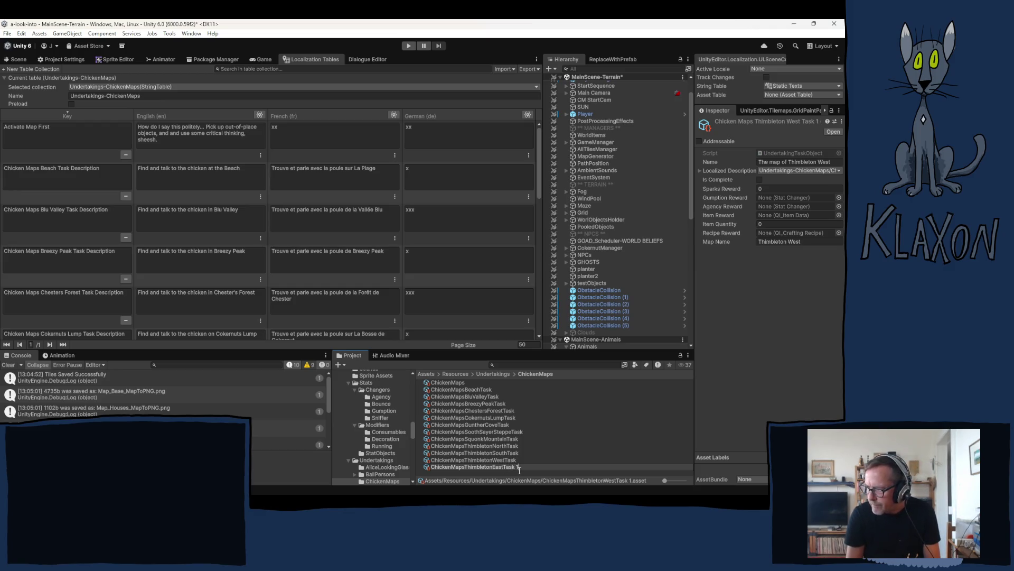
pyautogui.press('BackSpace')
pyautogui.press('BackSpace')
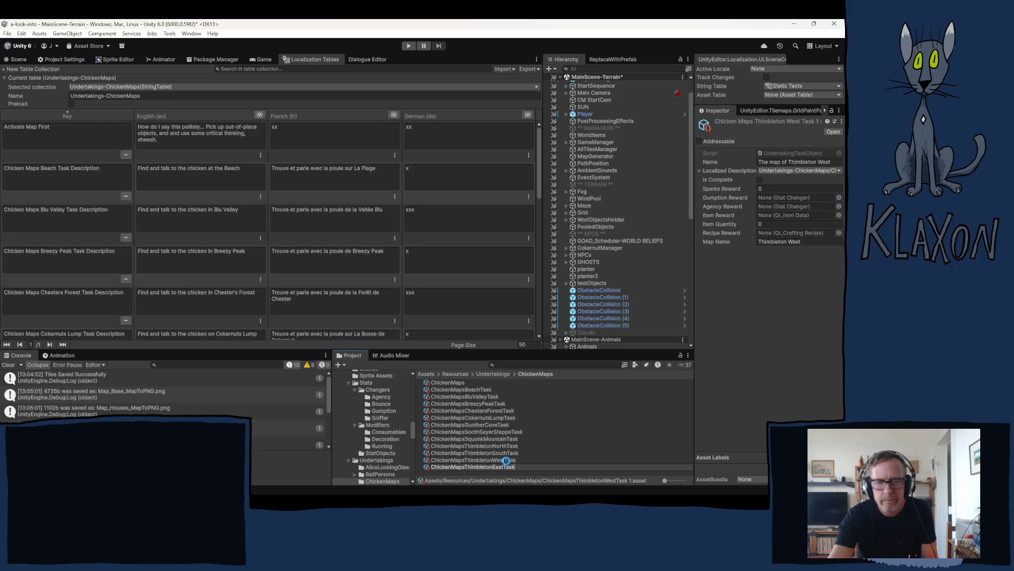
pyautogui.press('Return')
# Title the task 'The map of Thimbleton East' and search the description entries for Thimbleton East.
pyautogui.click(828, 163)
pyautogui.click(827, 162)
pyautogui.doubleClick(820, 162)
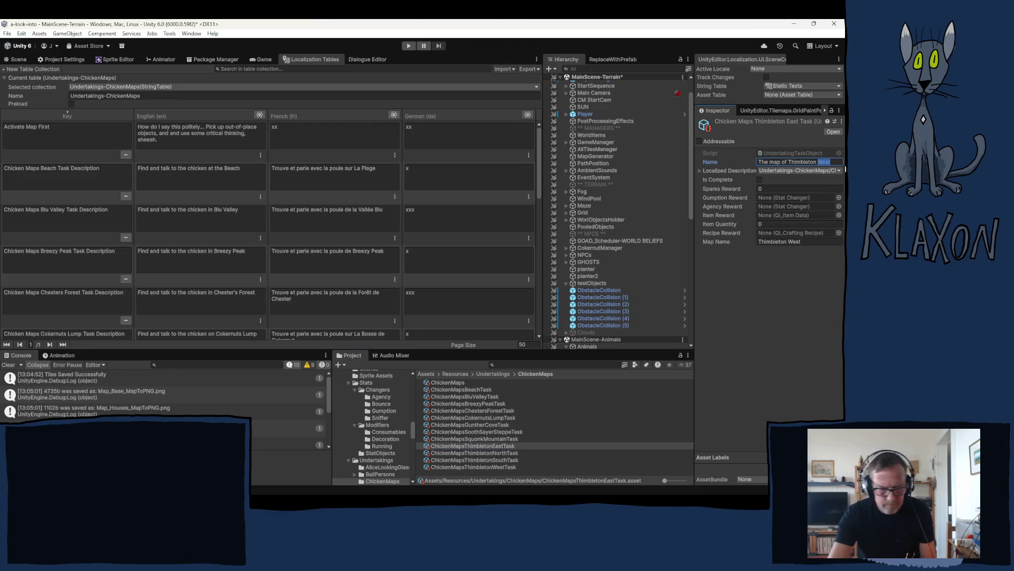
pyautogui.write('Ea')
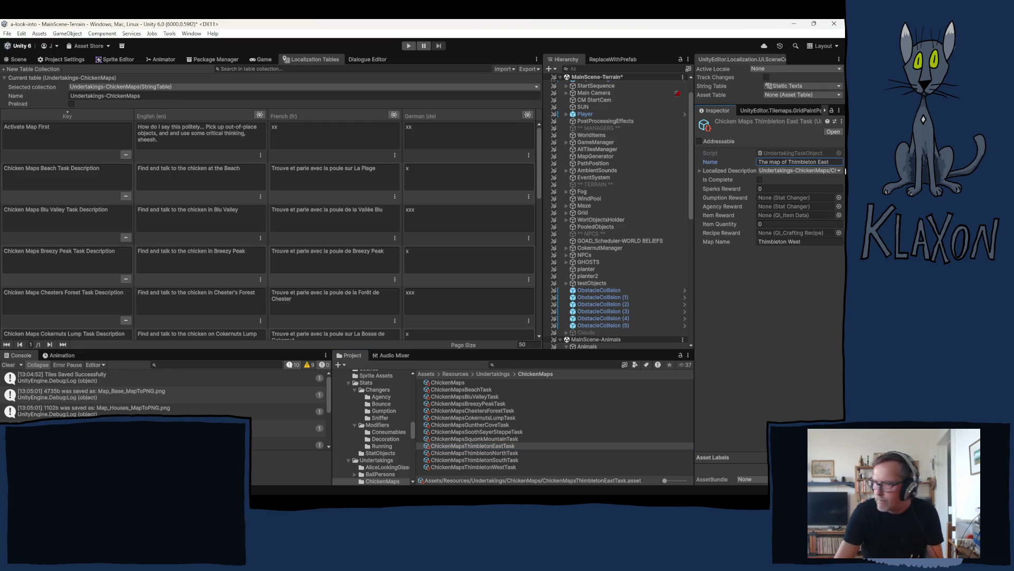
pyautogui.click(833, 173)
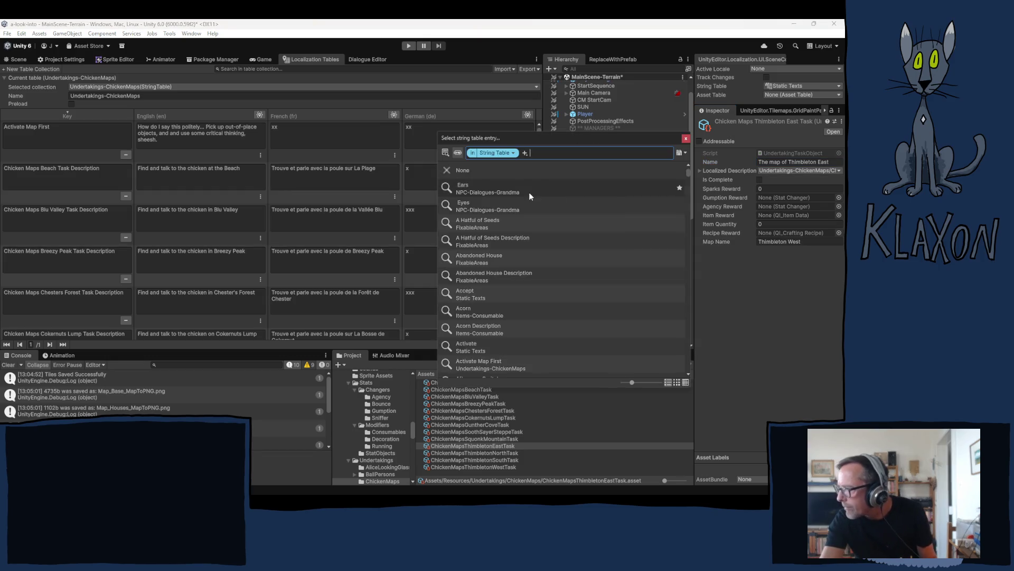
pyautogui.write('thimbleton east')
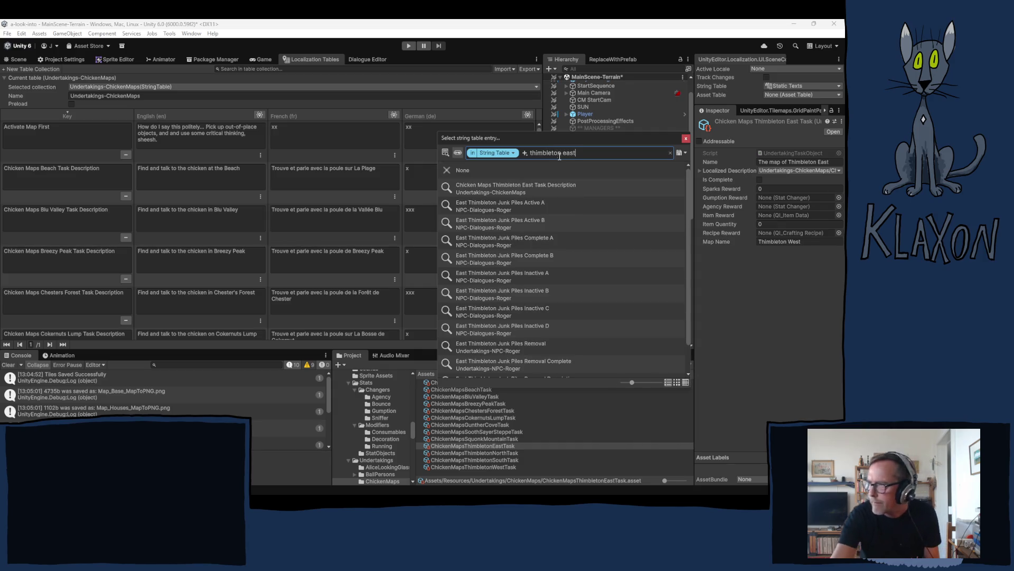
pyautogui.click(686, 139)
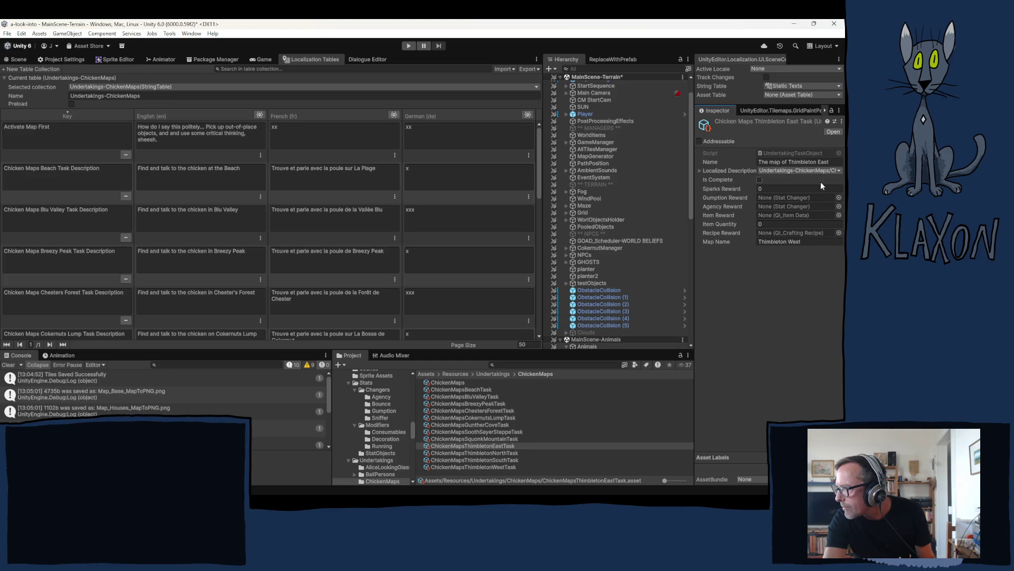
# Change the Map Name from Thimbleton West to Thimbleton East.
pyautogui.click(807, 242)
pyautogui.doubleClick(791, 242)
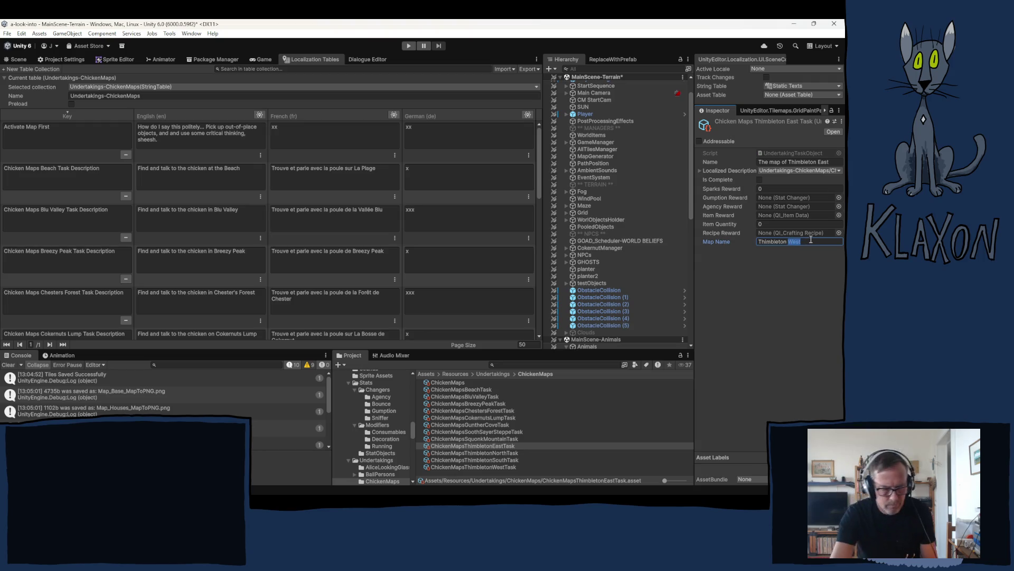
pyautogui.write('East')
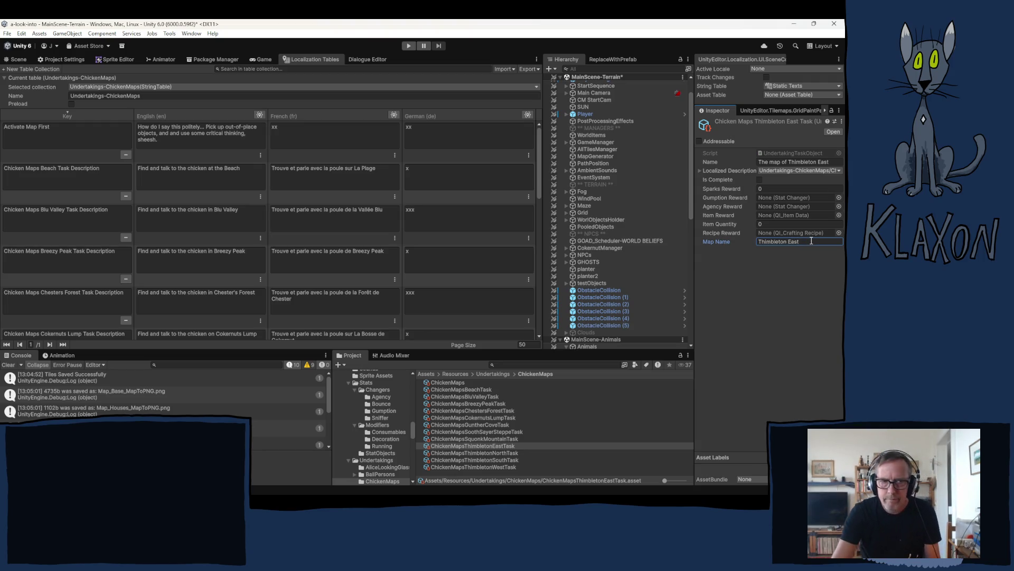
pyautogui.click(785, 318)
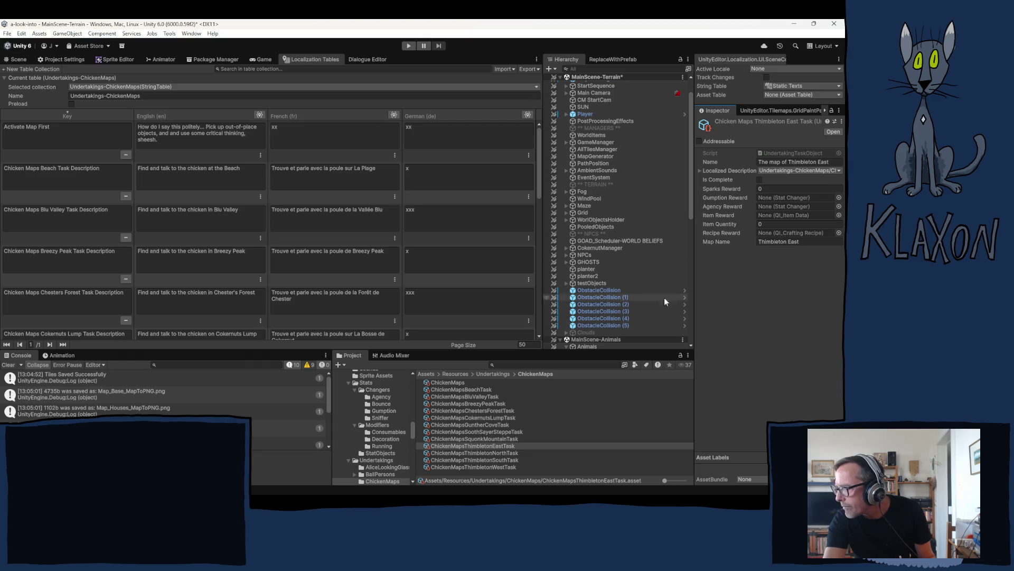
# Empty the ChickenMaps undertaking's Tasks list by setting its size to 0.
pyautogui.click(446, 383)
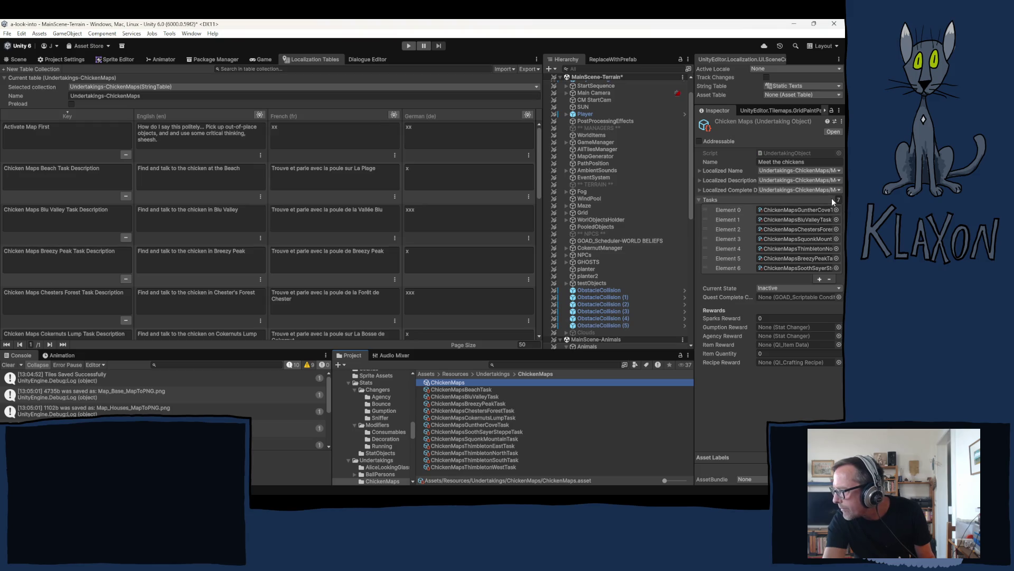
pyautogui.click(839, 200)
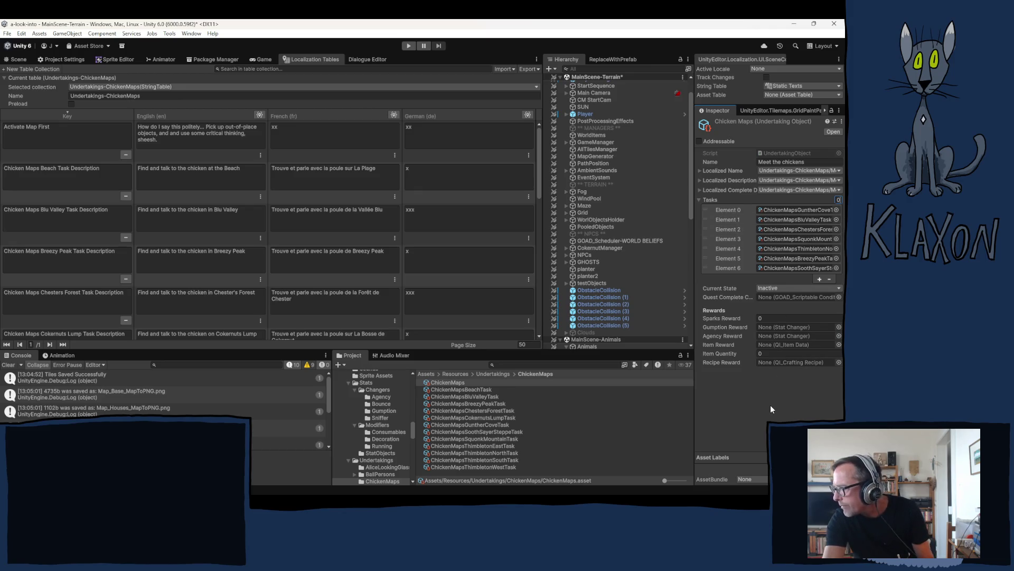
pyautogui.write('0')
pyautogui.press('Return')
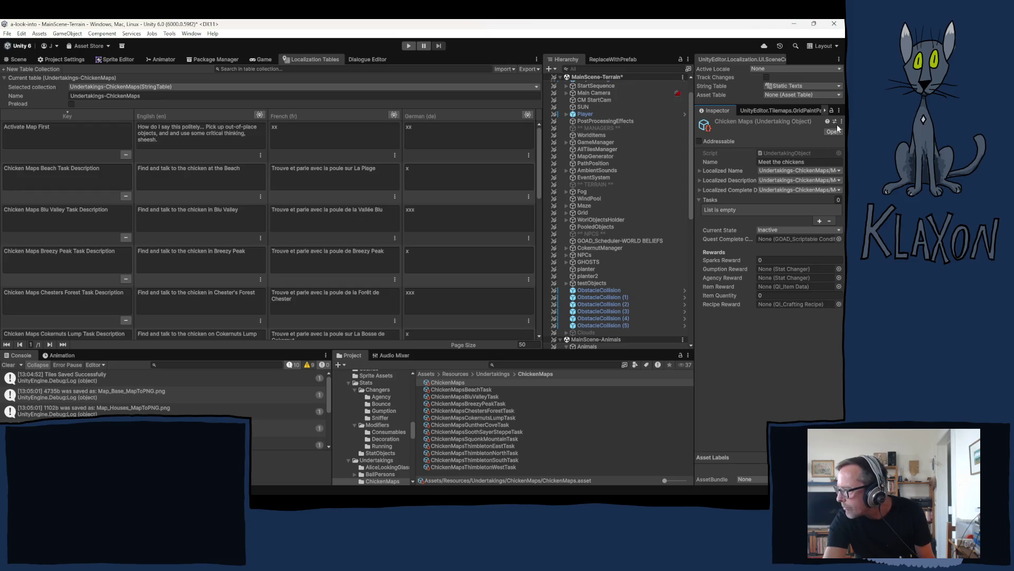
# Fill the Tasks list with all twelve ChickenMaps task assets, Beach through Thimbleton.
pyautogui.click(458, 389)
pyautogui.keyDown('shift'); pyautogui.click(461, 468); pyautogui.keyUp('shift')
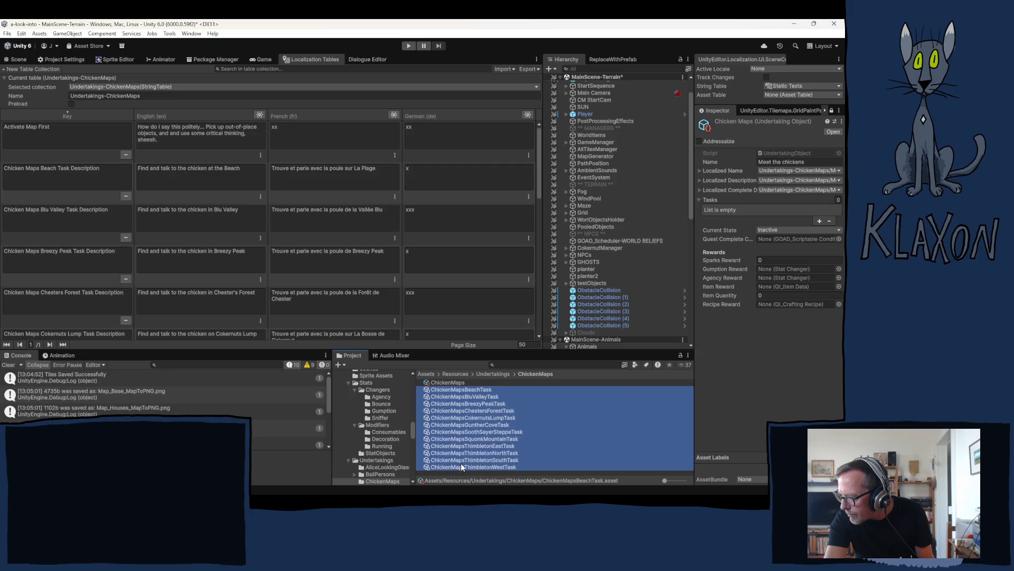
pyautogui.moveTo(449, 389)
pyautogui.mouseDown()
pyautogui.moveTo(490, 383)
pyautogui.moveTo(689, 287)
pyautogui.moveTo(708, 199)
pyautogui.mouseUp()
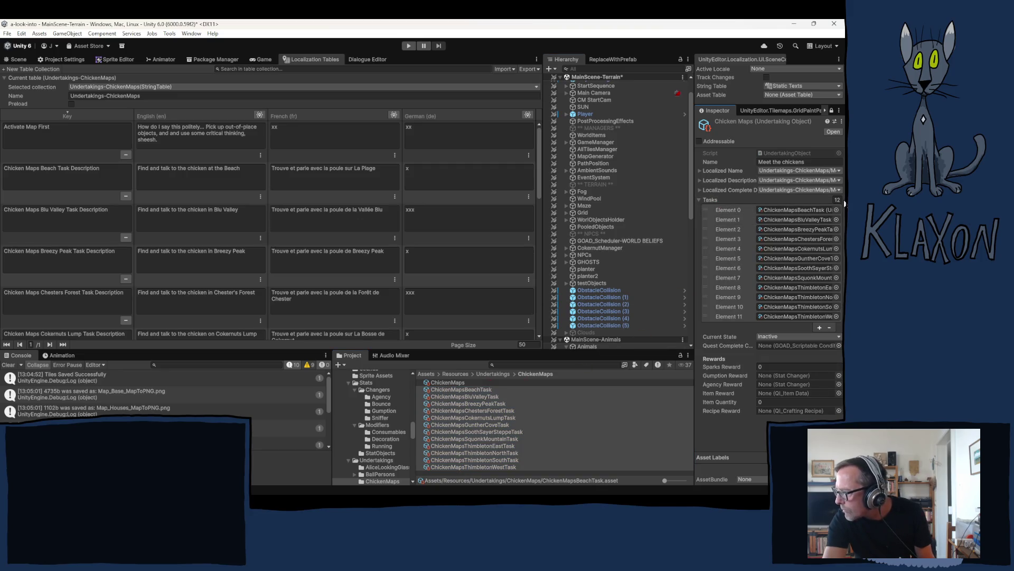
# Unlock the Inspector, review the undertaking's tasks, and show ChickenMapsBeachTask's details.
pyautogui.click(832, 109)
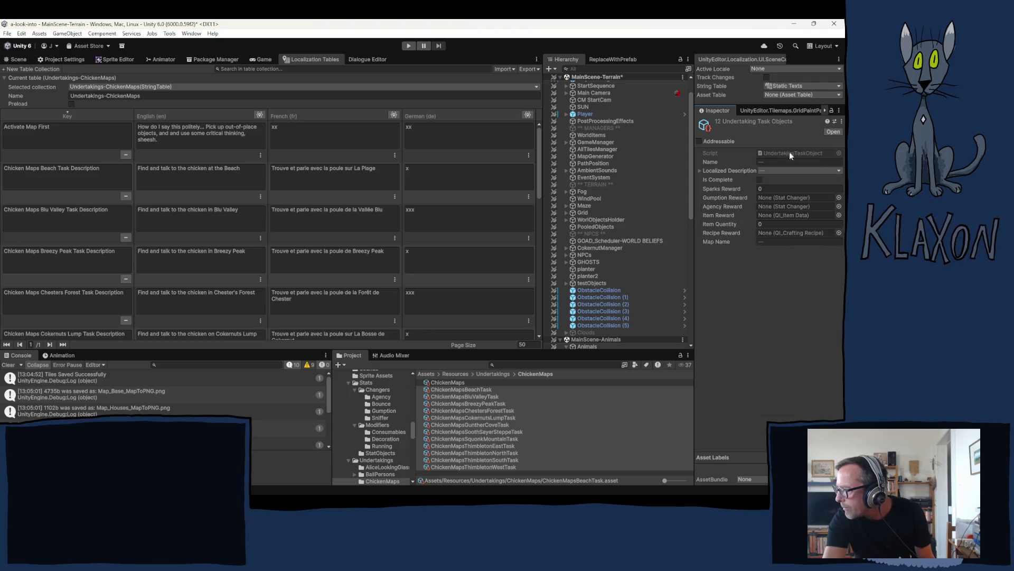
pyautogui.click(447, 381)
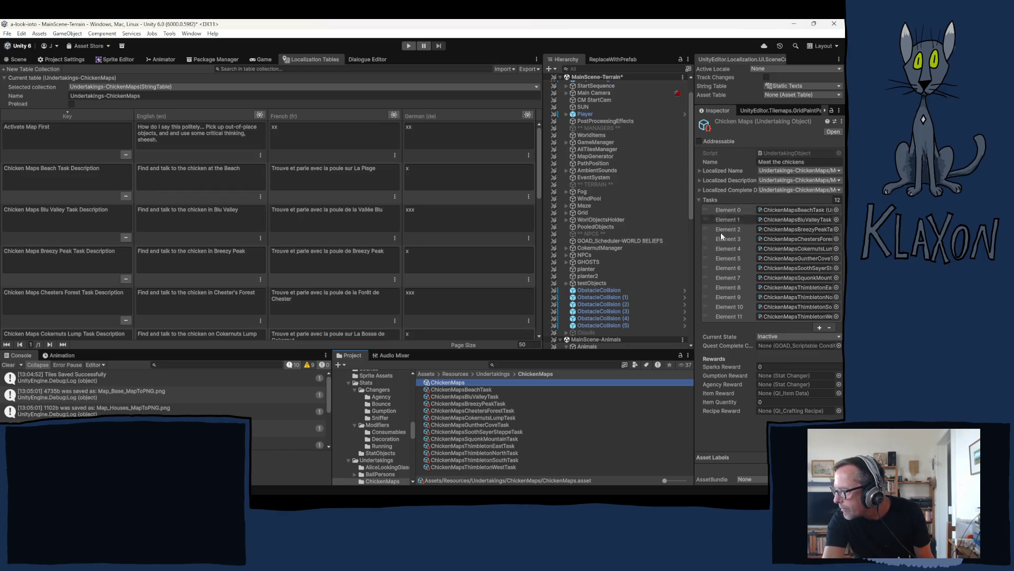
pyautogui.click(464, 390)
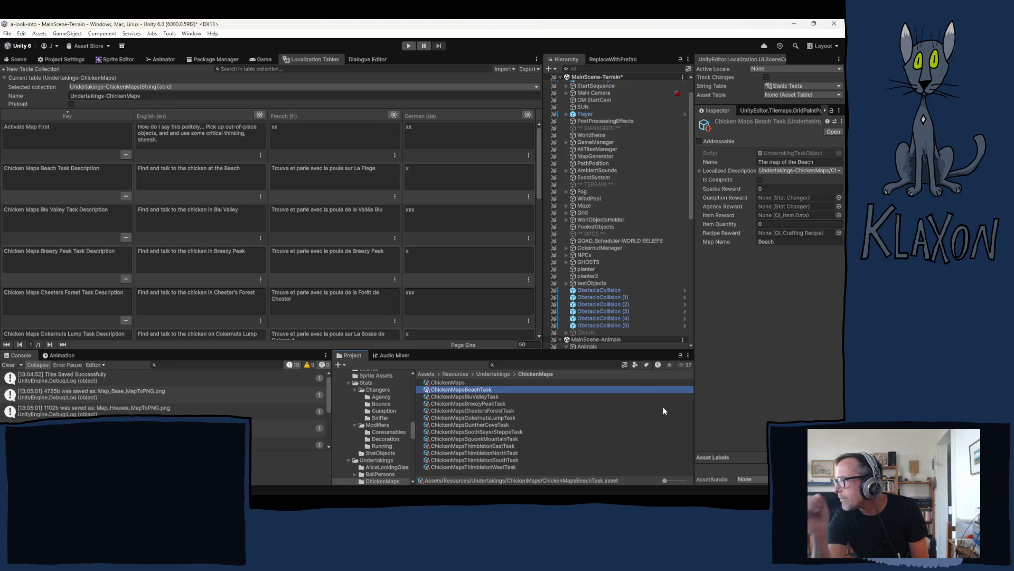
# Check the Map Name of the Blu Valley through Squonk Mountain task assets in turn.
pyautogui.press('Down')
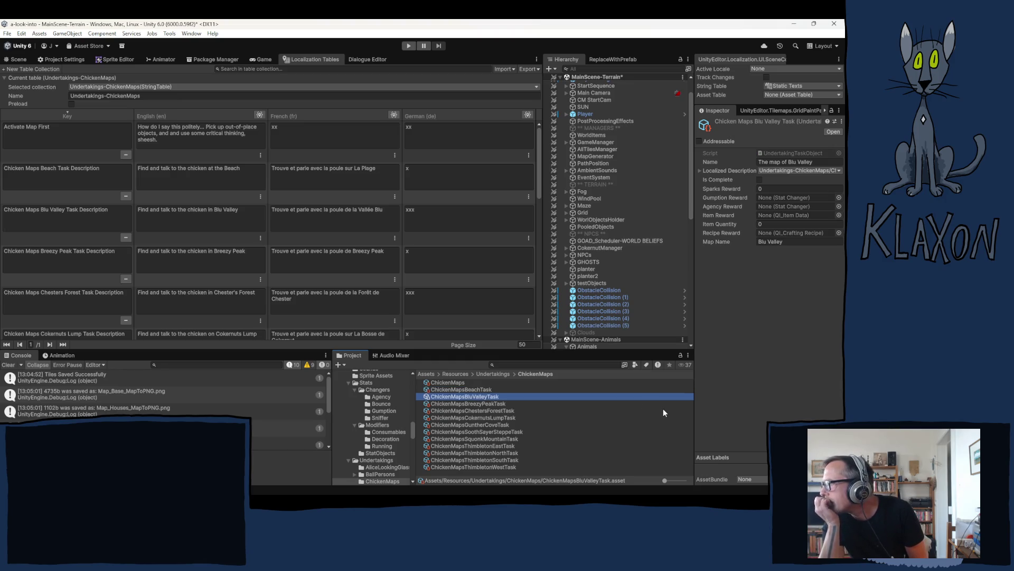
pyautogui.press('Down')
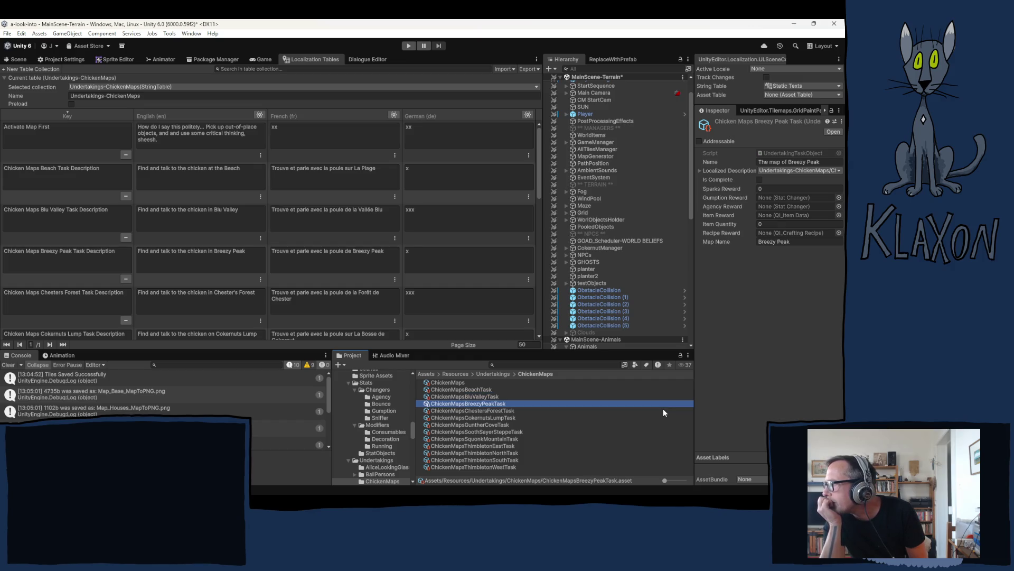
pyautogui.press('Down')
pyautogui.press('Down')
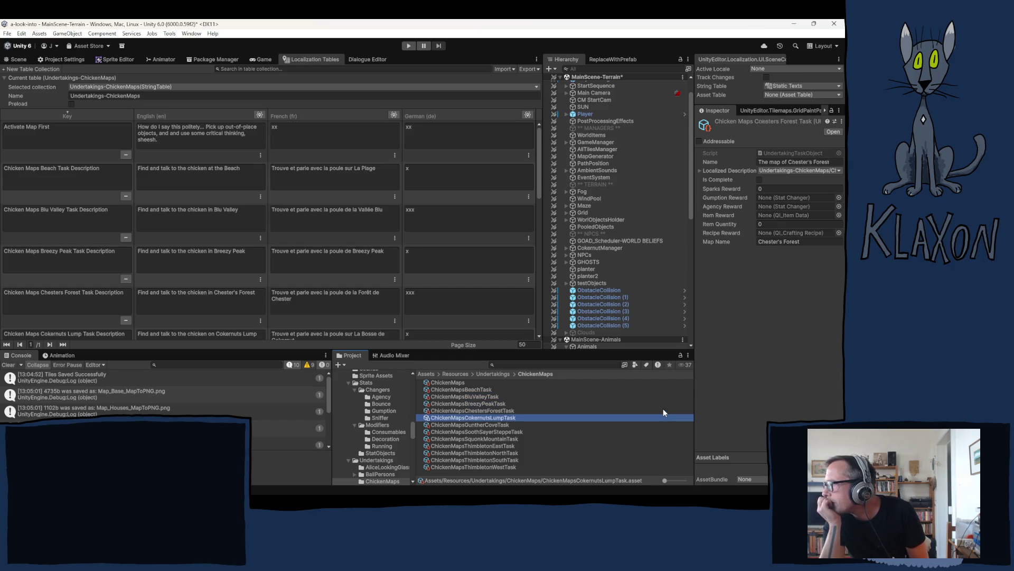
pyautogui.press('Down')
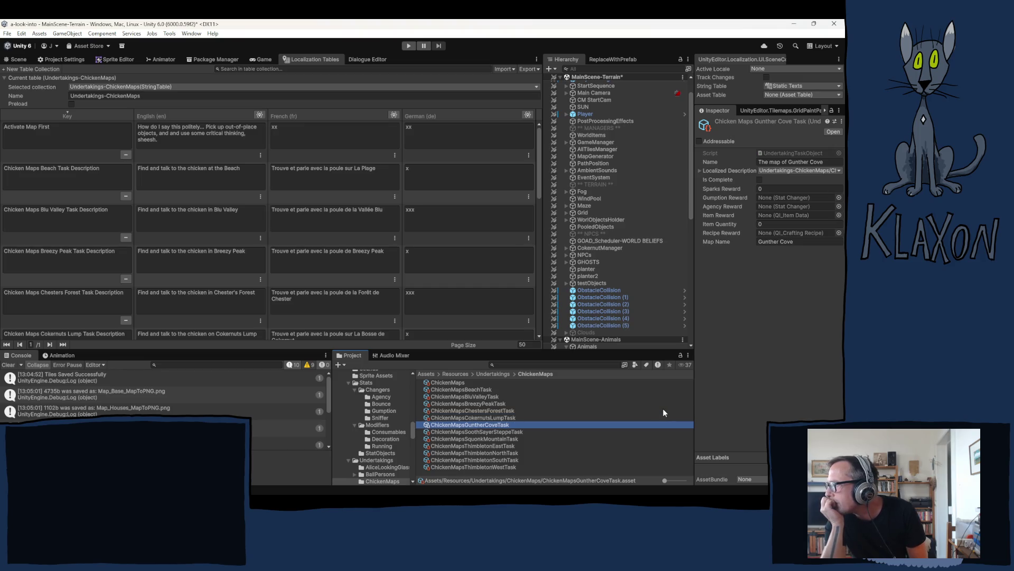
pyautogui.press('Down')
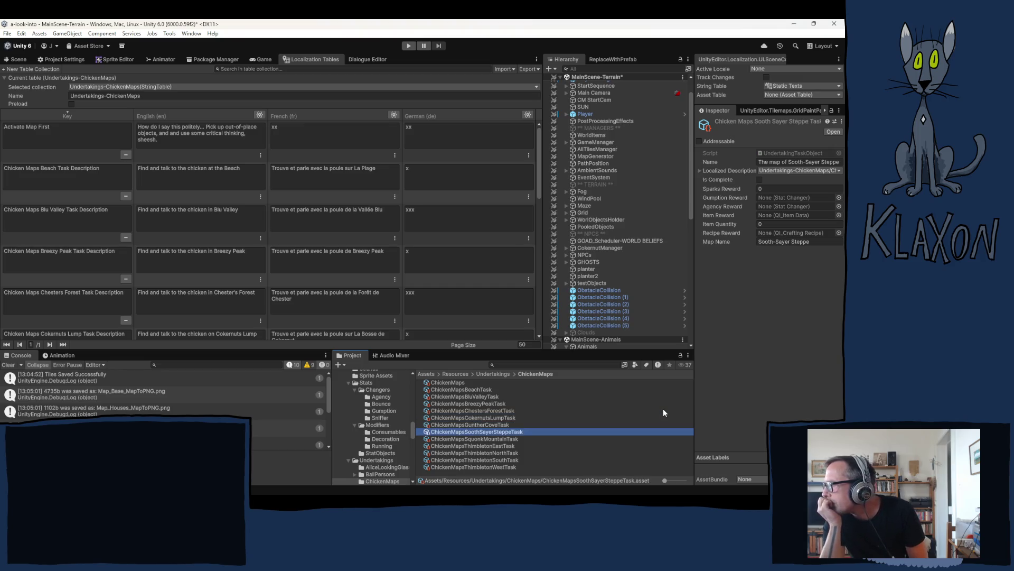
pyautogui.press('Down')
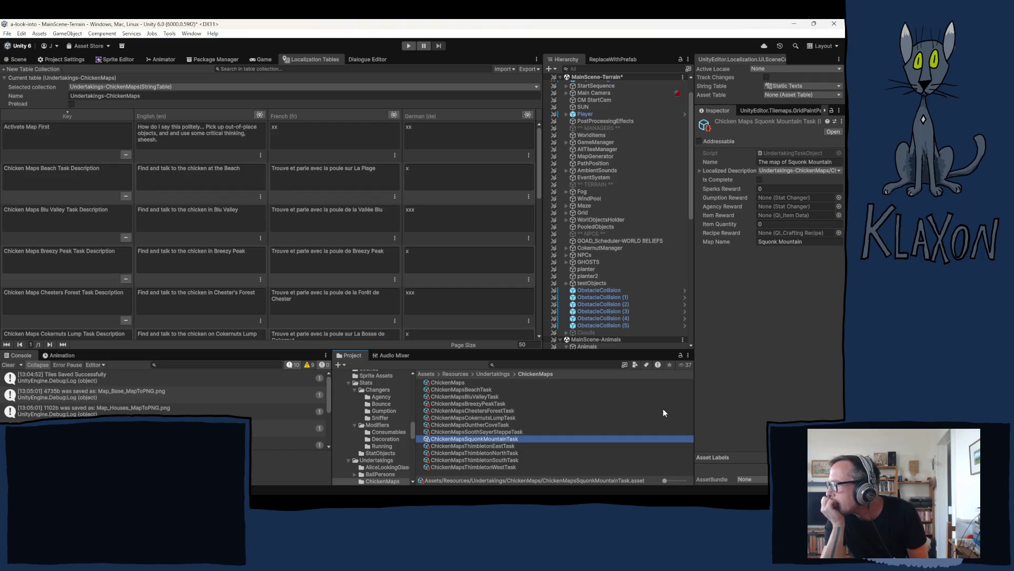
# Check the Thimbleton East, North and West tasks, then return to Squonk Mountain.
pyautogui.press('Down')
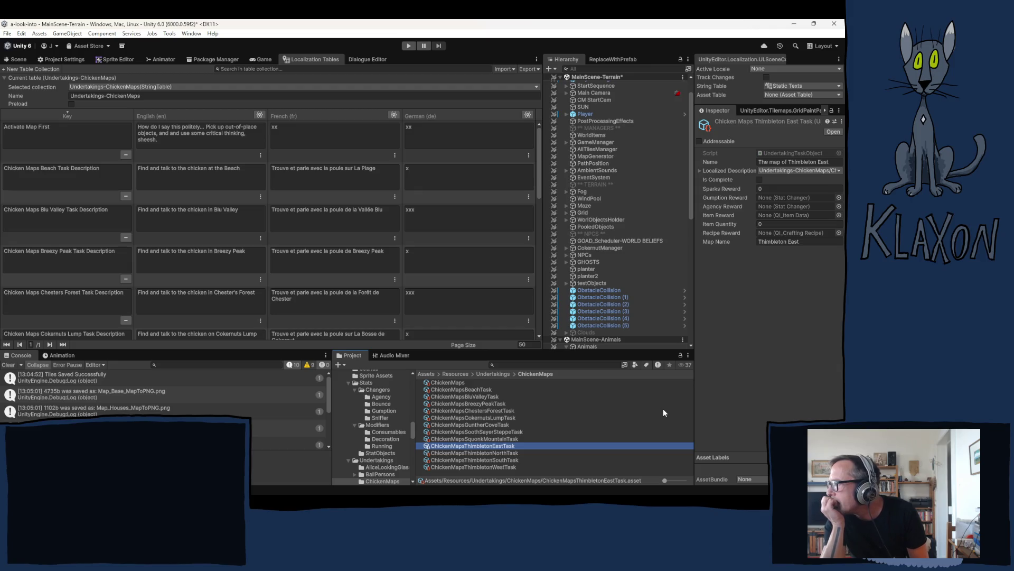
pyautogui.press('Down')
pyautogui.press('Down')
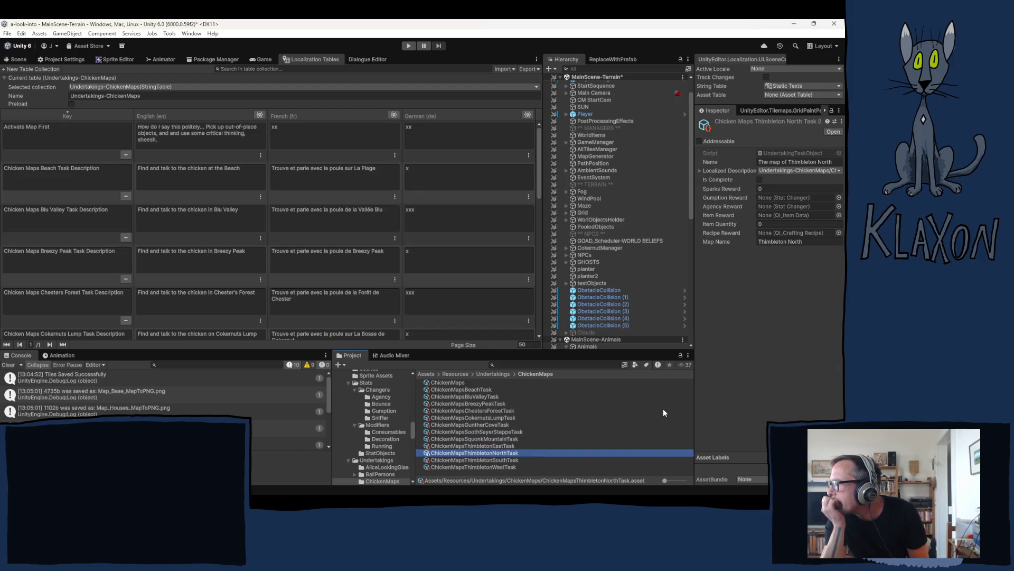
pyautogui.press('Down')
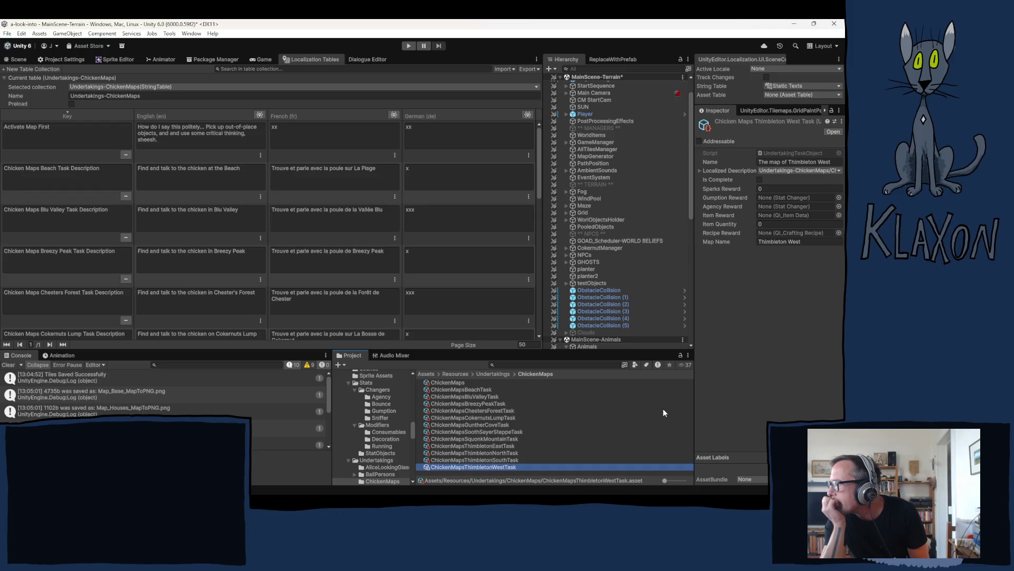
pyautogui.press('Up')
pyautogui.press('Up')
pyautogui.press('Up')
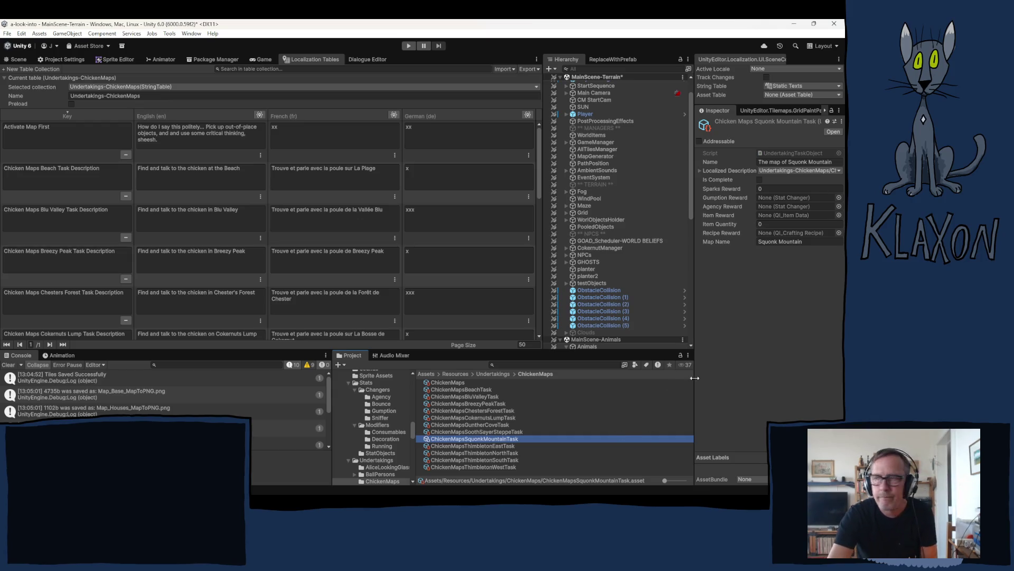
pyautogui.click(762, 322)
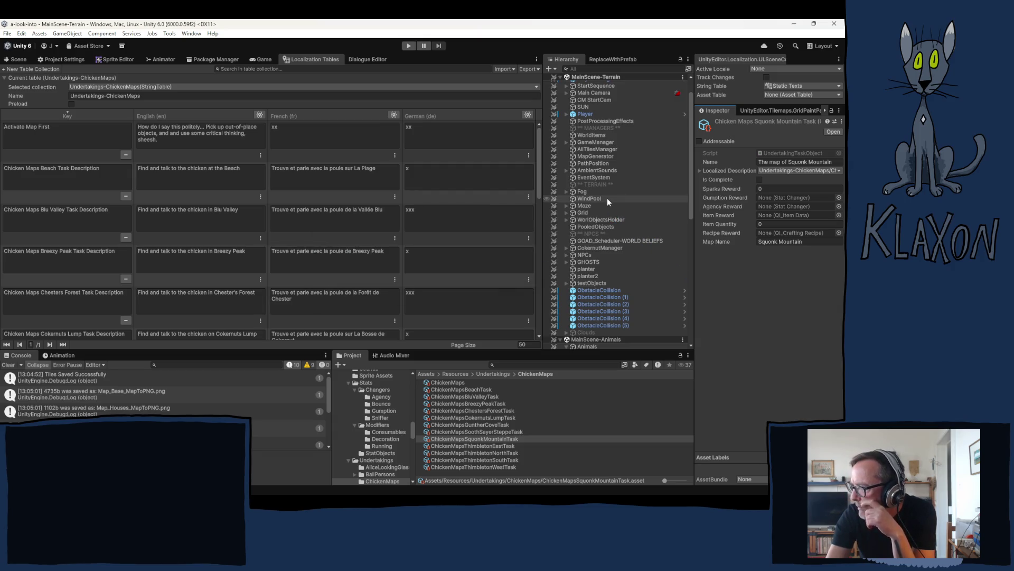
# From the Thimbleton chicken ChickenNew (1), locate and open its ChickenMap_ThimbletonActive dialogue.
pyautogui.scroll(-8, 630, 299)
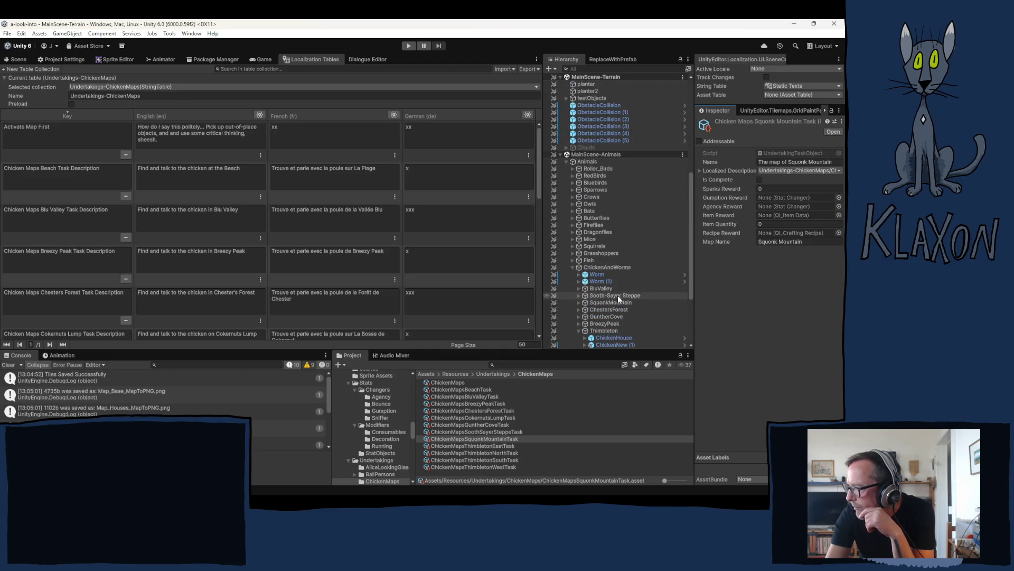
pyautogui.scroll(-3, 613, 283)
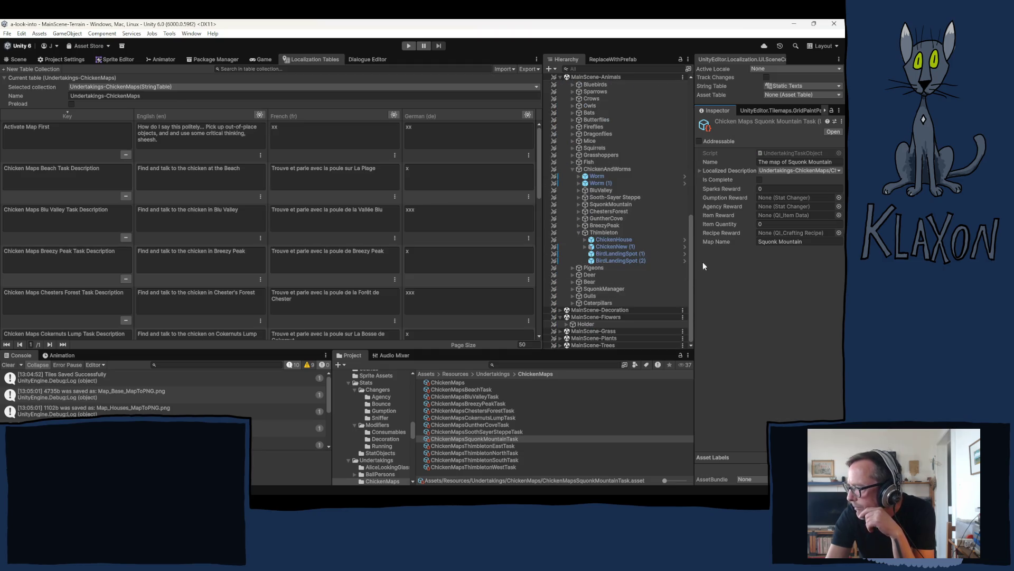
pyautogui.click(613, 247)
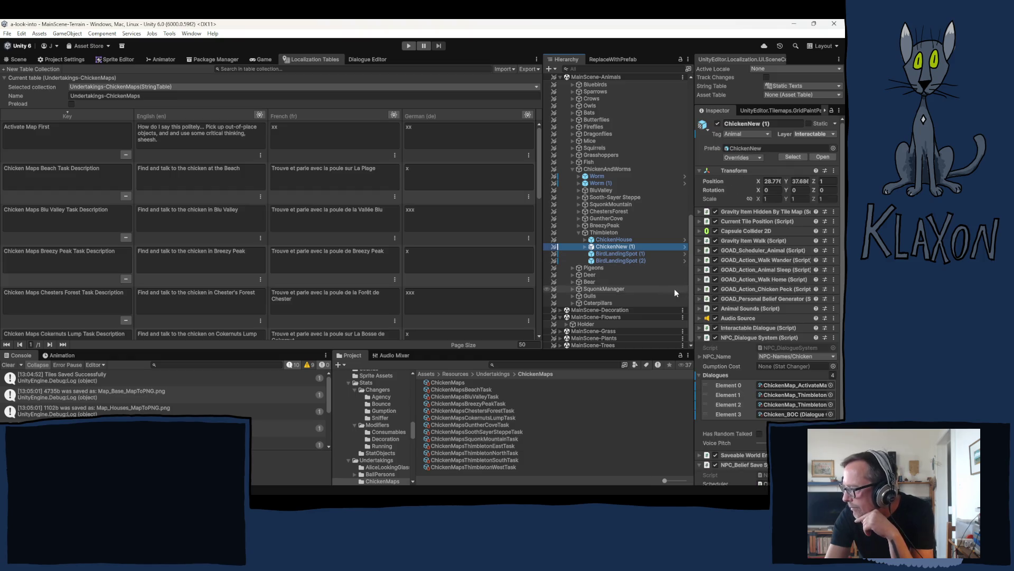
pyautogui.click(792, 393)
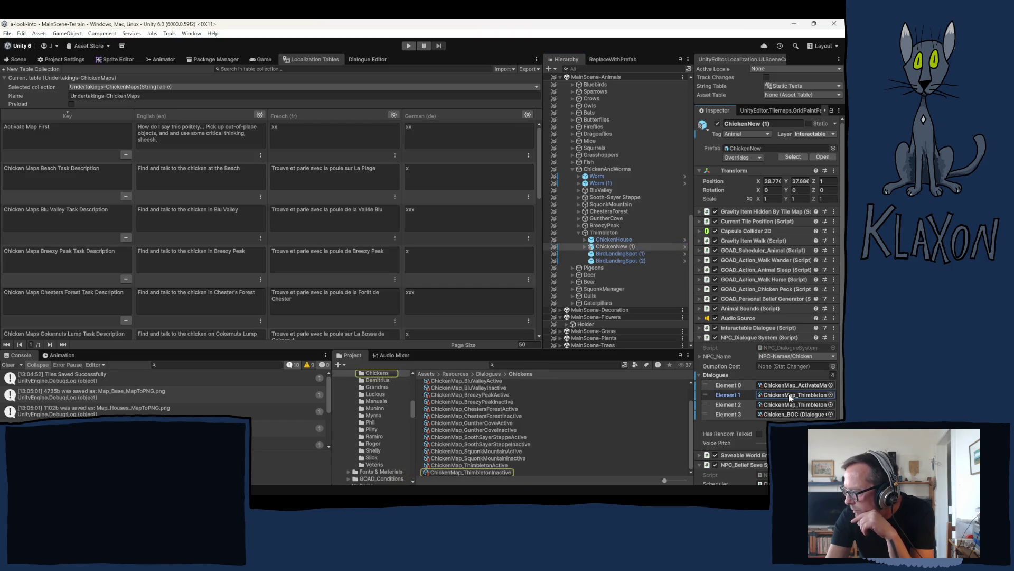
pyautogui.click(781, 404)
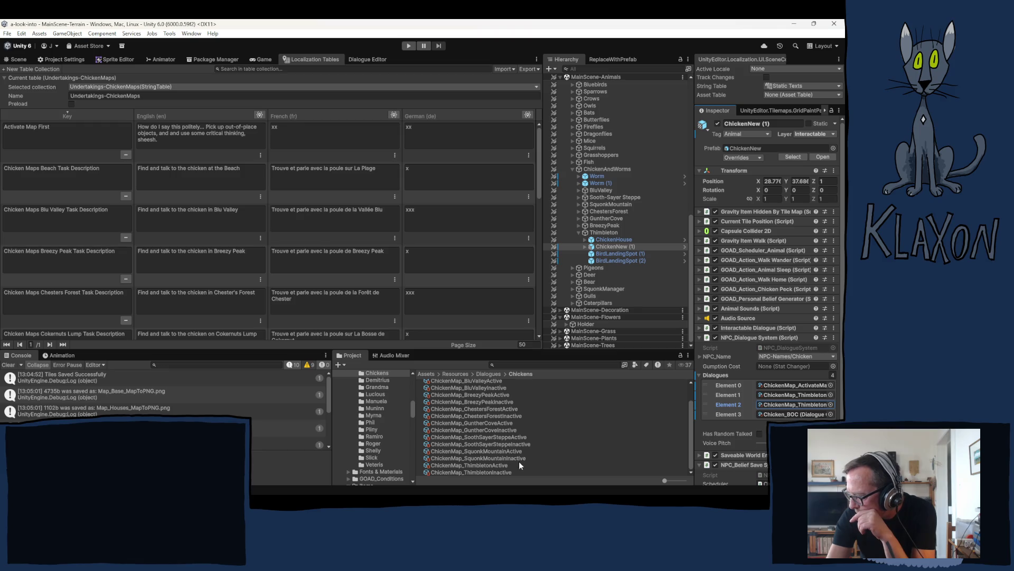
pyautogui.click(485, 464)
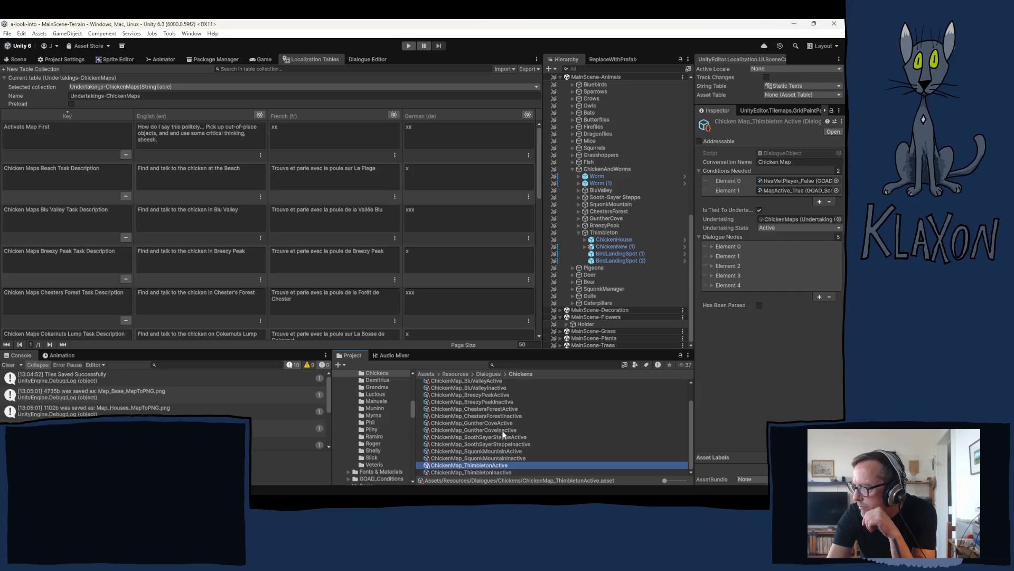
# Select ChickenMap_BluValleyActive through ChickenMap_ThimbletonInactive together as one 14-dialogue selection.
pyautogui.scroll(1, 503, 423)
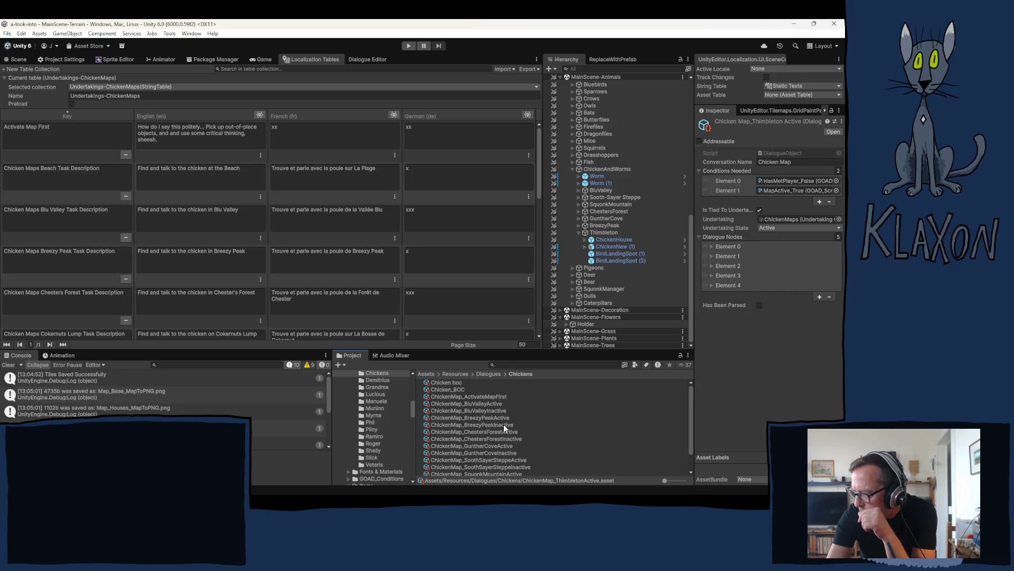
pyautogui.click(474, 398)
pyautogui.click(480, 403)
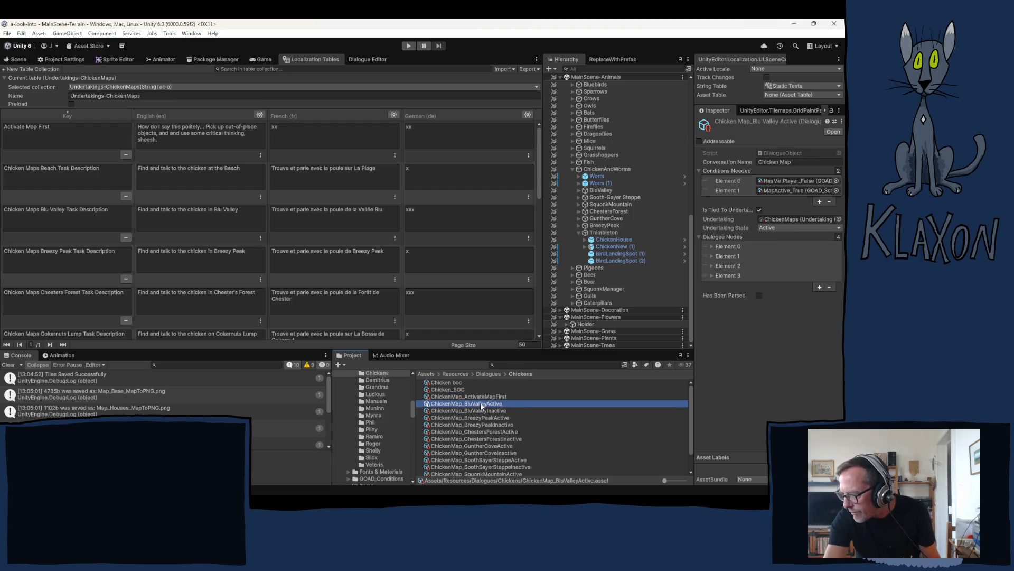
pyautogui.scroll(-1, 540, 427)
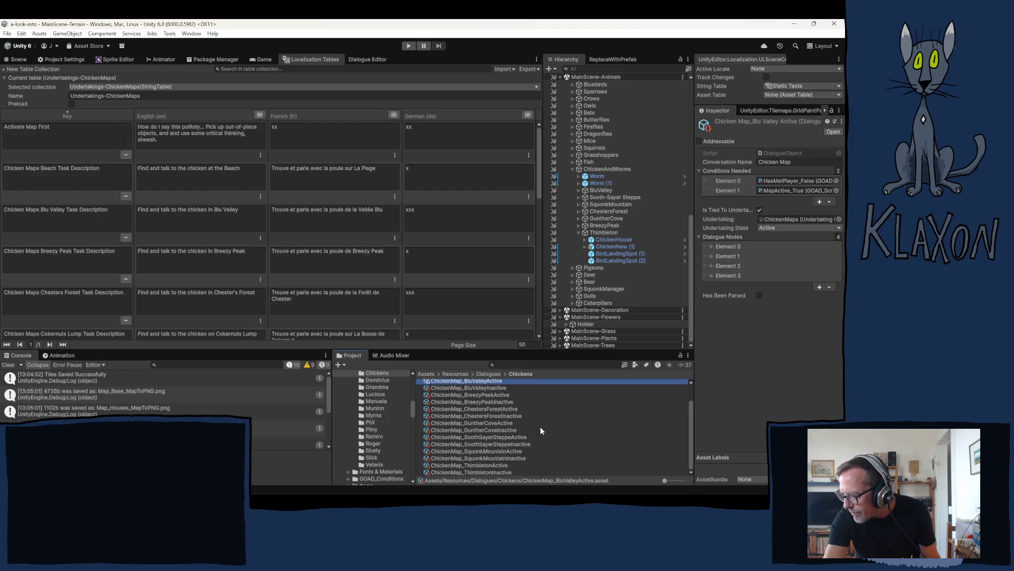
pyautogui.keyDown('shift'); pyautogui.click(477, 471); pyautogui.keyUp('shift')
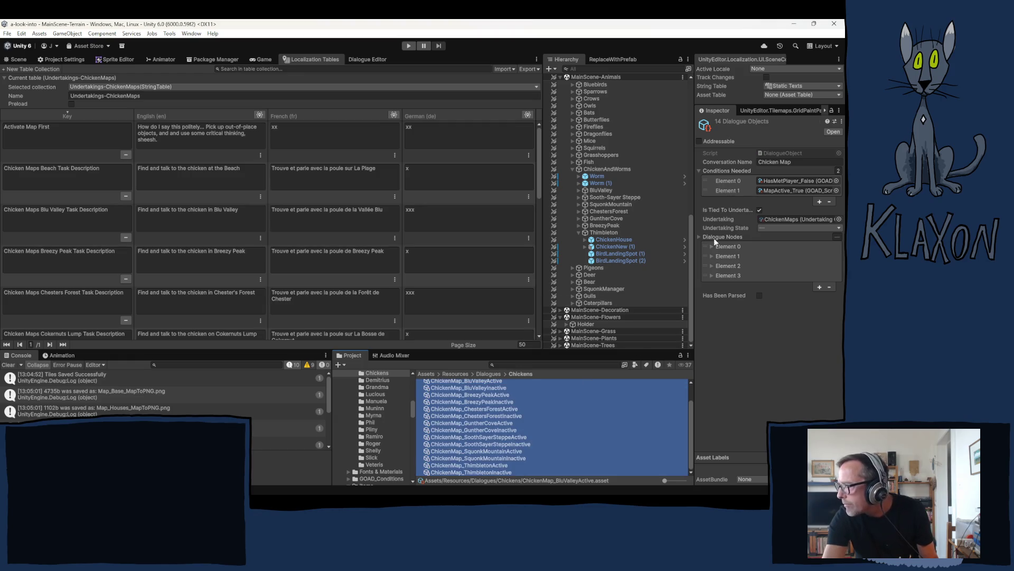
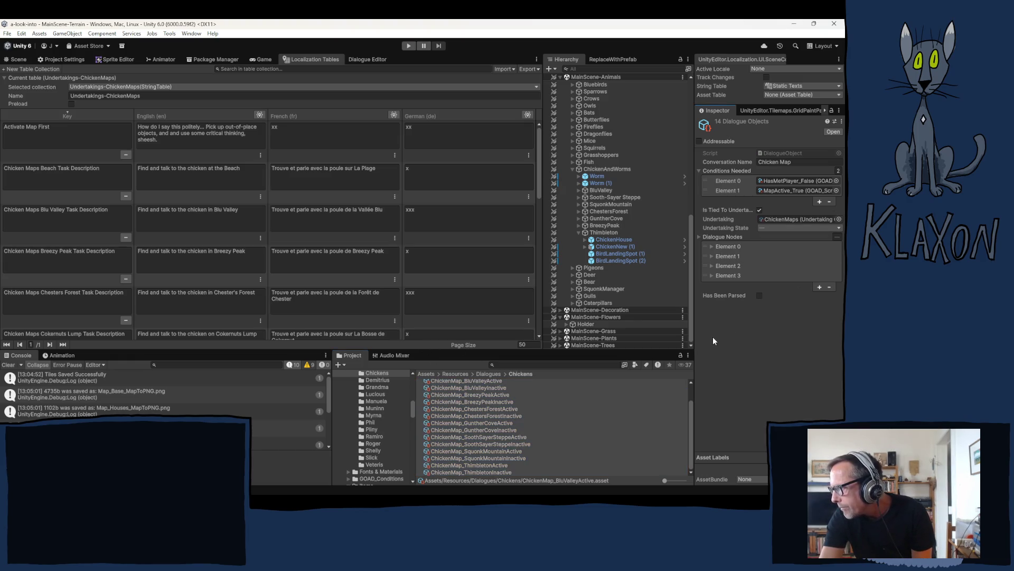
# Inspect the ChickenMap_GuntherCoveActive dialogue asset and the ChickenNew (1) chicken under Thimbleton's ChickenHouse.
pyautogui.click(478, 423)
pyautogui.click(477, 423)
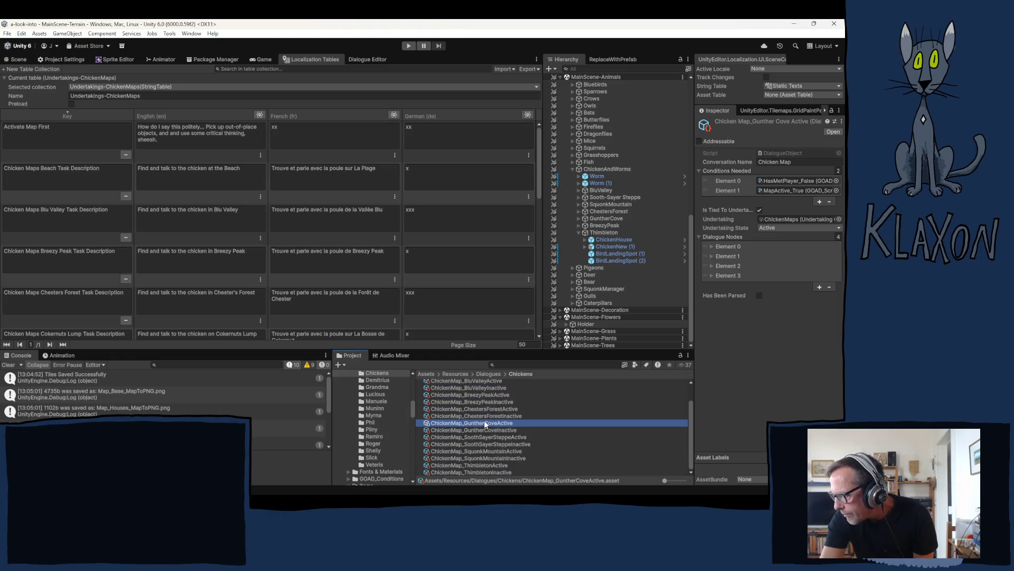
pyautogui.scroll(2, 532, 402)
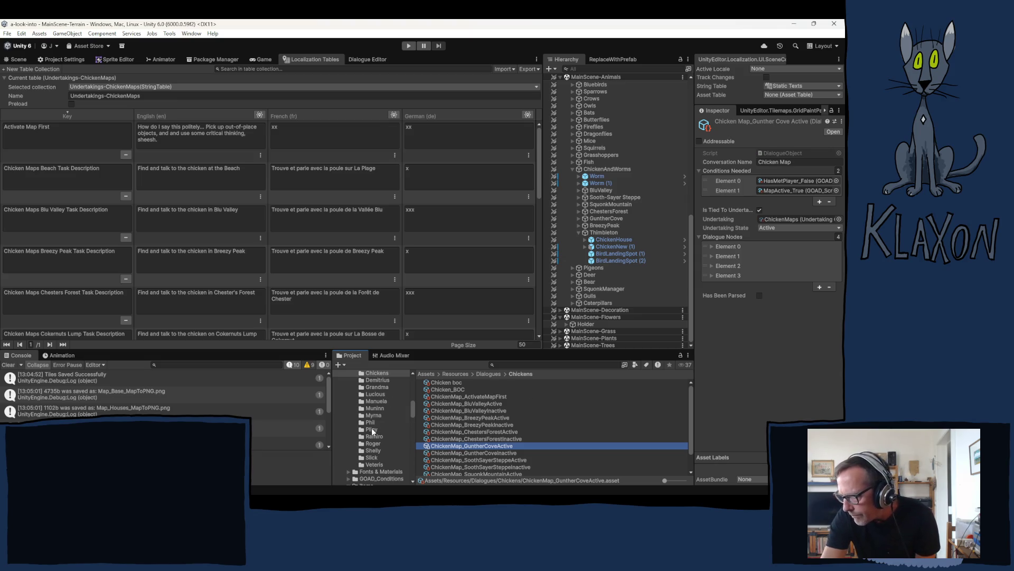
pyautogui.click(607, 239)
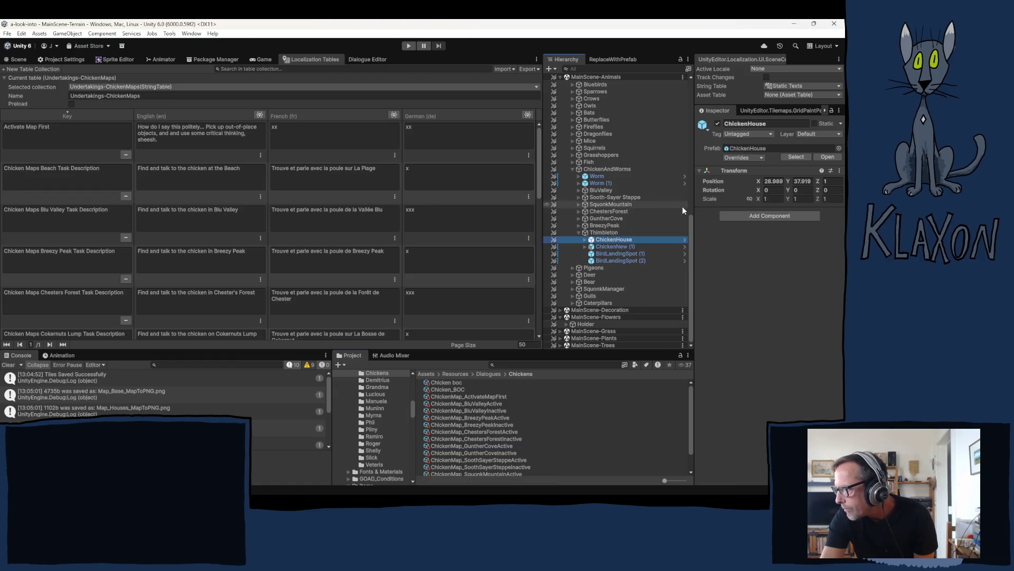
pyautogui.click(588, 247)
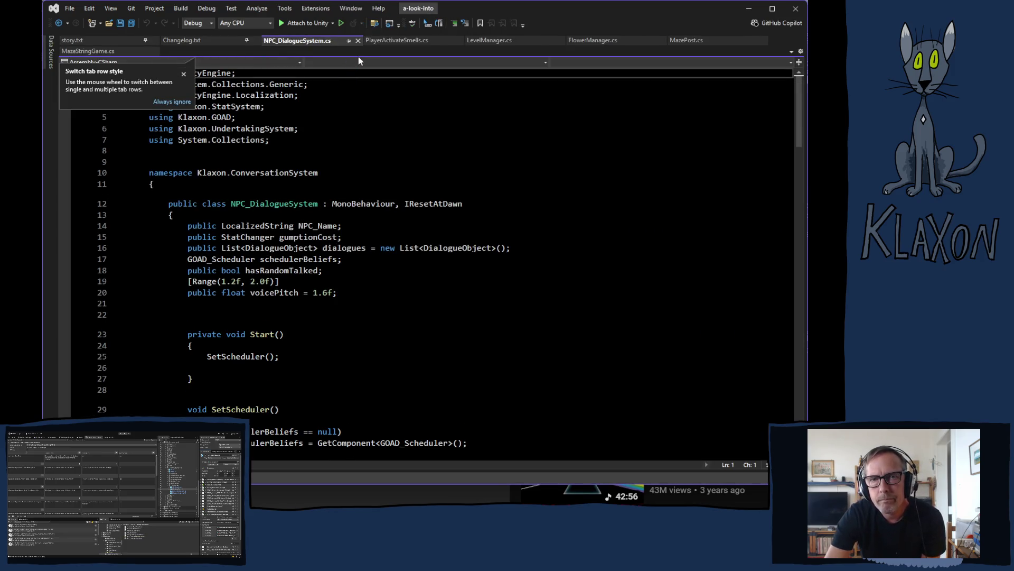
# Close NPC_DialogueSystem.cs in Visual Studio and go back to Unity's localization tables.
pyautogui.click(358, 40)
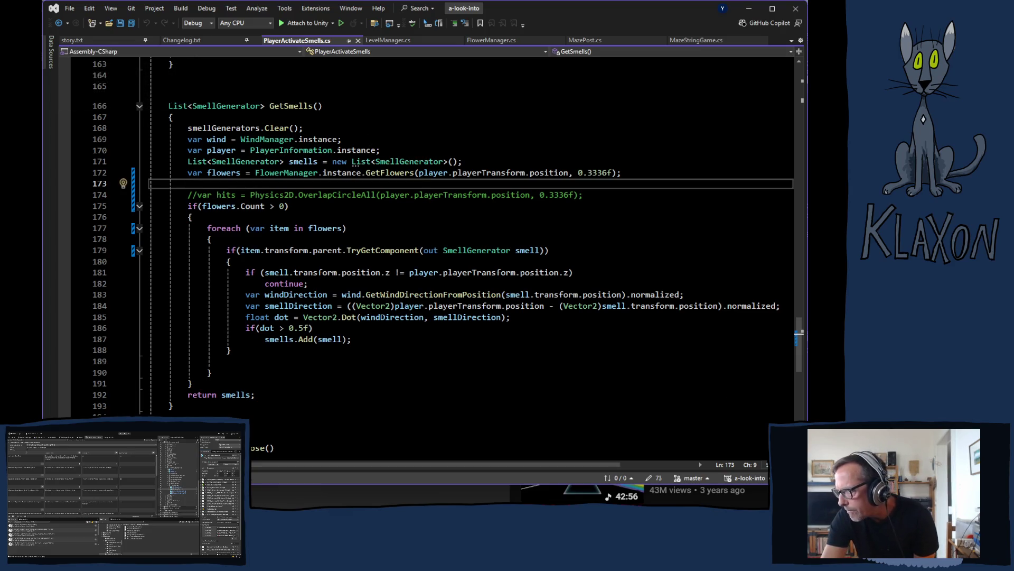
pyautogui.hotkey('alt', 'Tab')
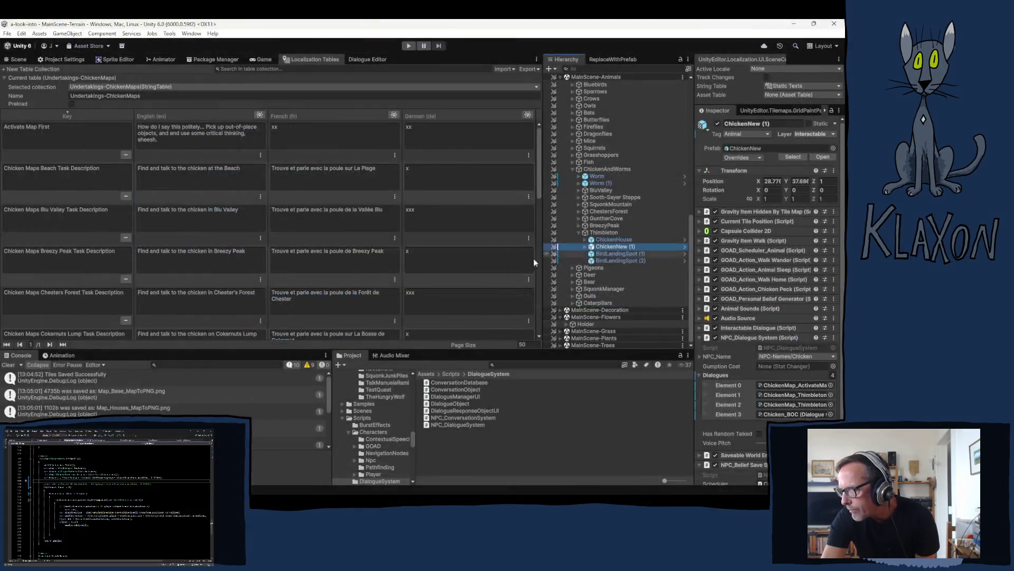
# Ping the chicken's Element 0 dialogue asset, then bring up story.txt in Visual Studio.
pyautogui.scroll(-10, 185, 272)
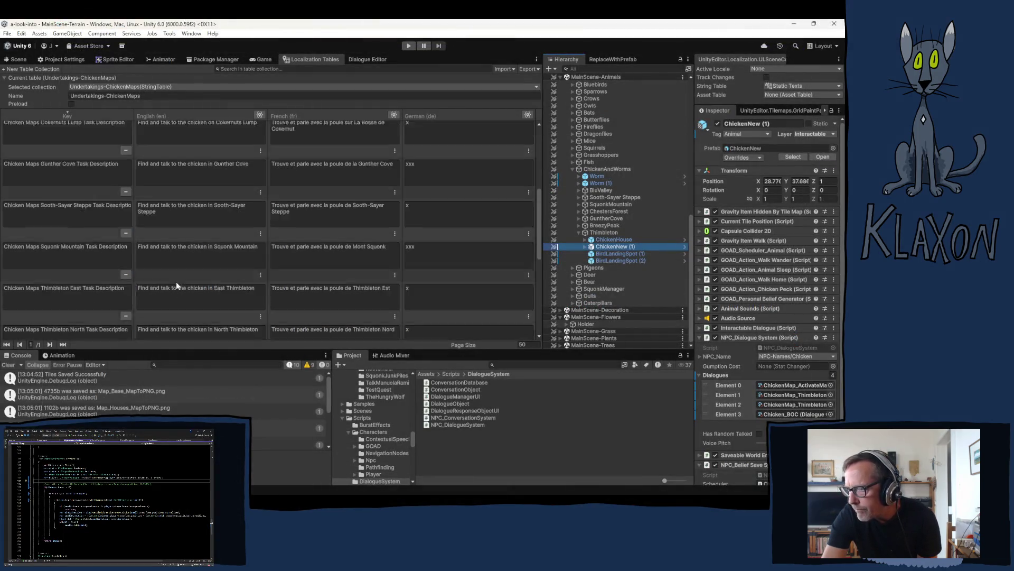
pyautogui.scroll(-3, 173, 284)
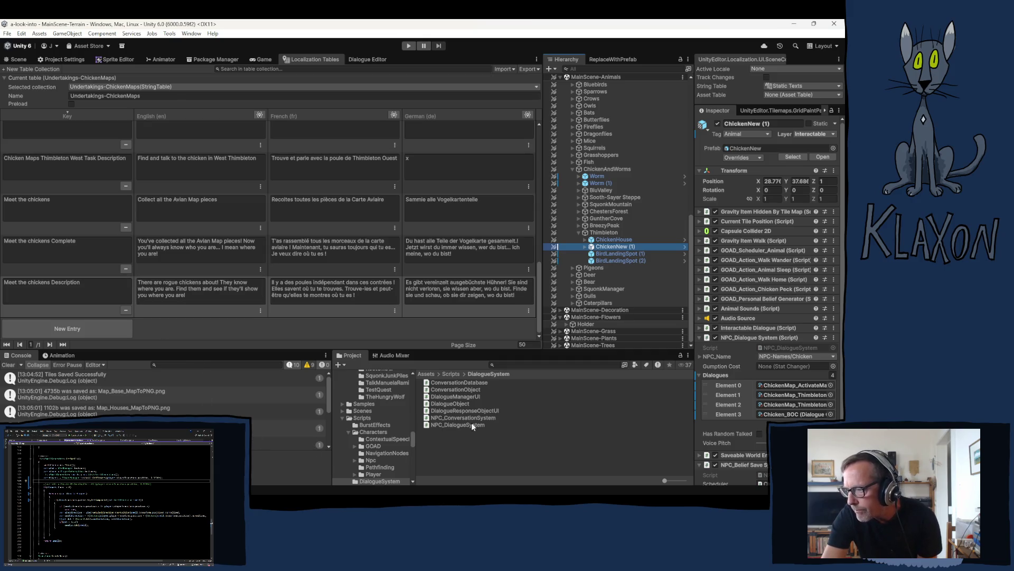
pyautogui.click(778, 385)
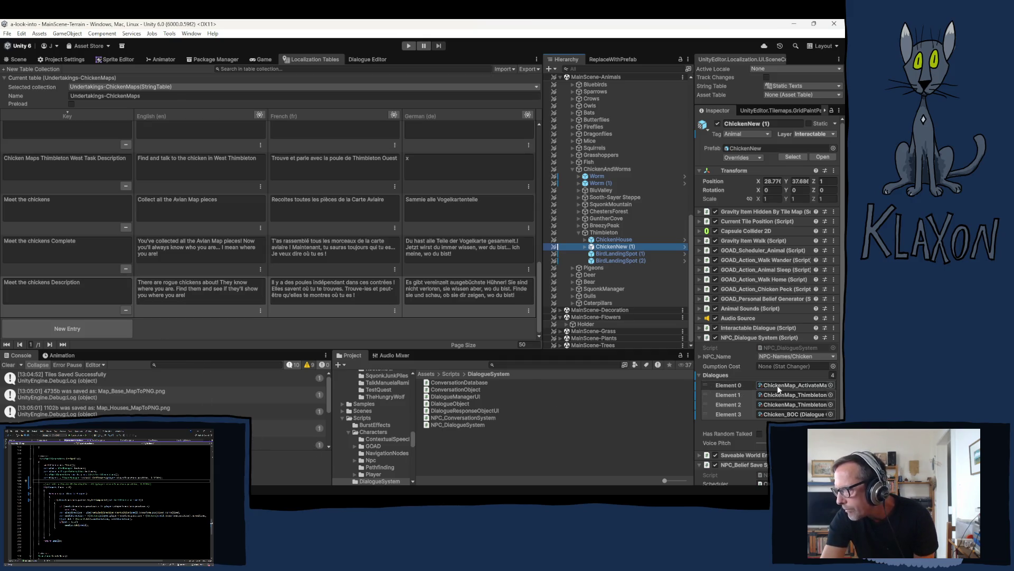
pyautogui.scroll(-2, 519, 414)
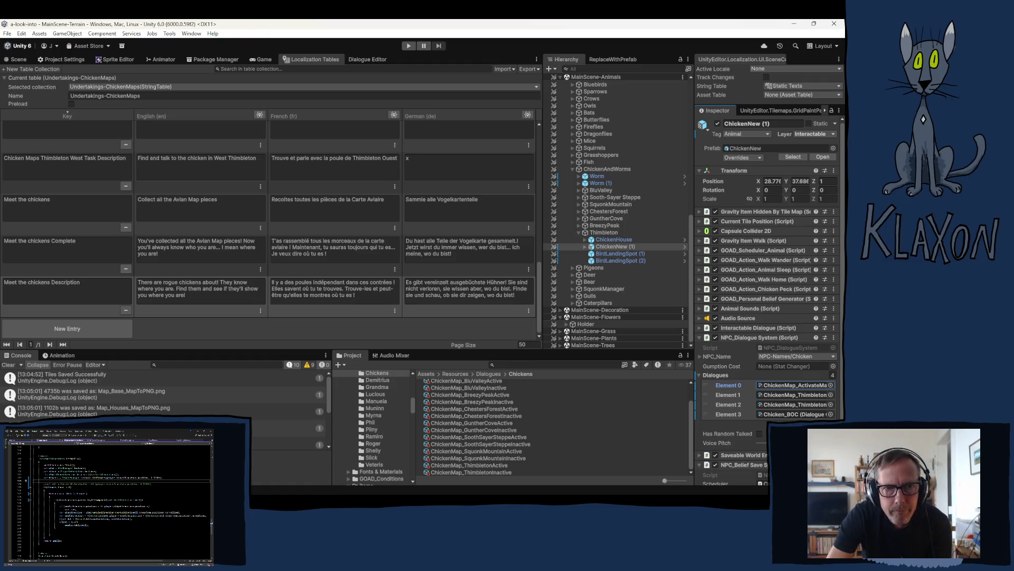
pyautogui.hotkey('alt', 'Tab')
pyautogui.click(88, 42)
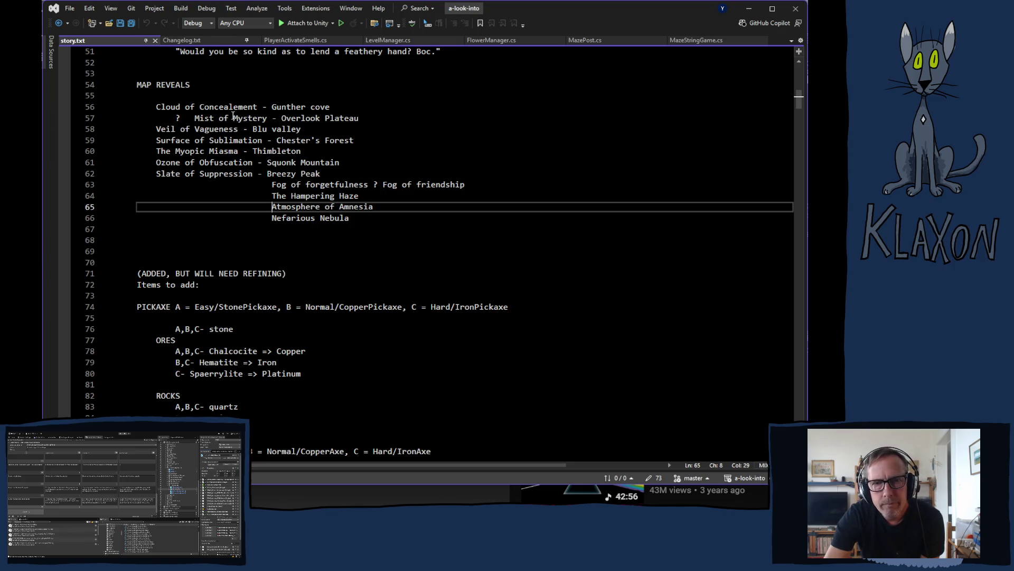
# Review the Gunther Cove, Blu Valley, Chester's Forest, Thimbleton, Squonk Mountain and Breezy Peak reveal lines, then return to Unity.
pyautogui.click(305, 108)
pyautogui.click(287, 130)
pyautogui.click(296, 141)
pyautogui.click(286, 152)
pyautogui.click(289, 163)
pyautogui.click(282, 174)
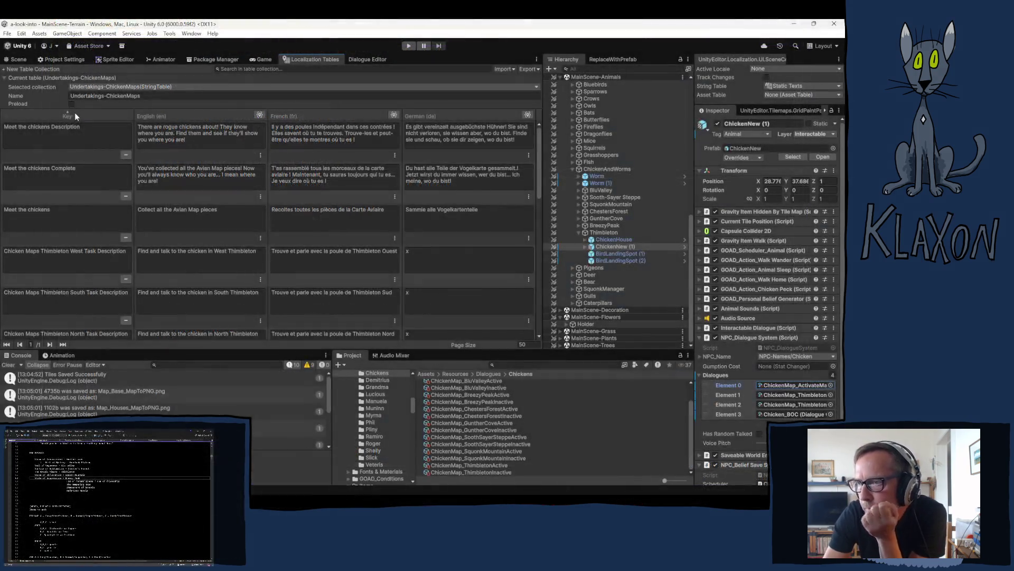
pyautogui.click(75, 113)
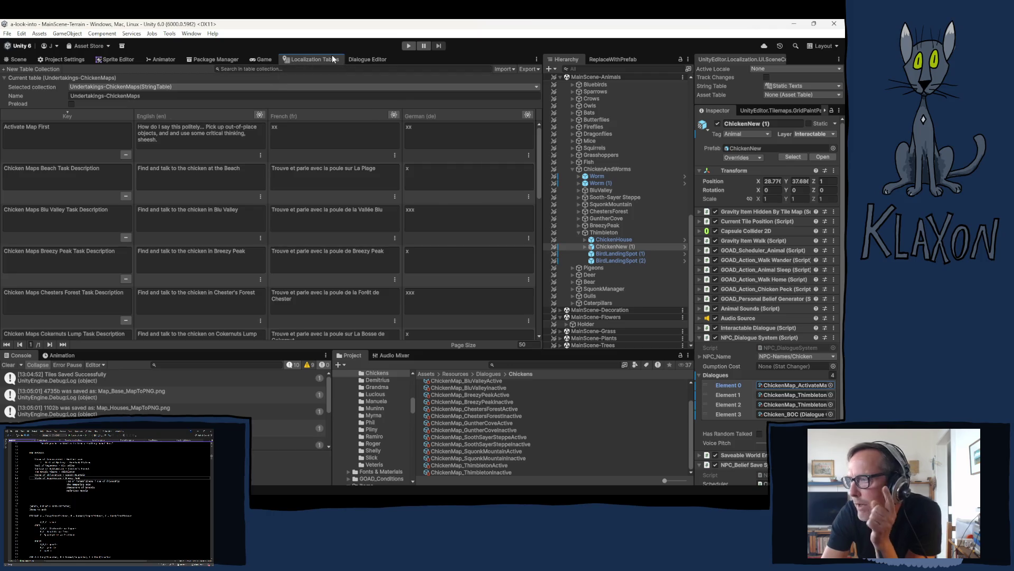
# Show the NPC-Dialogues-Chickens string table in the Localization Tables.
pyautogui.click(367, 59)
pyautogui.click(308, 59)
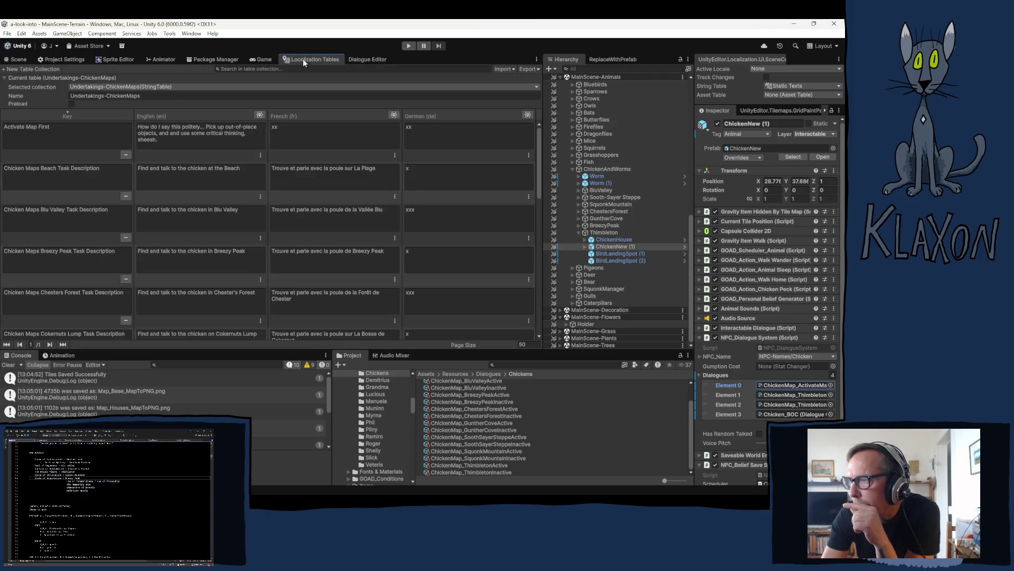
pyautogui.click(125, 84)
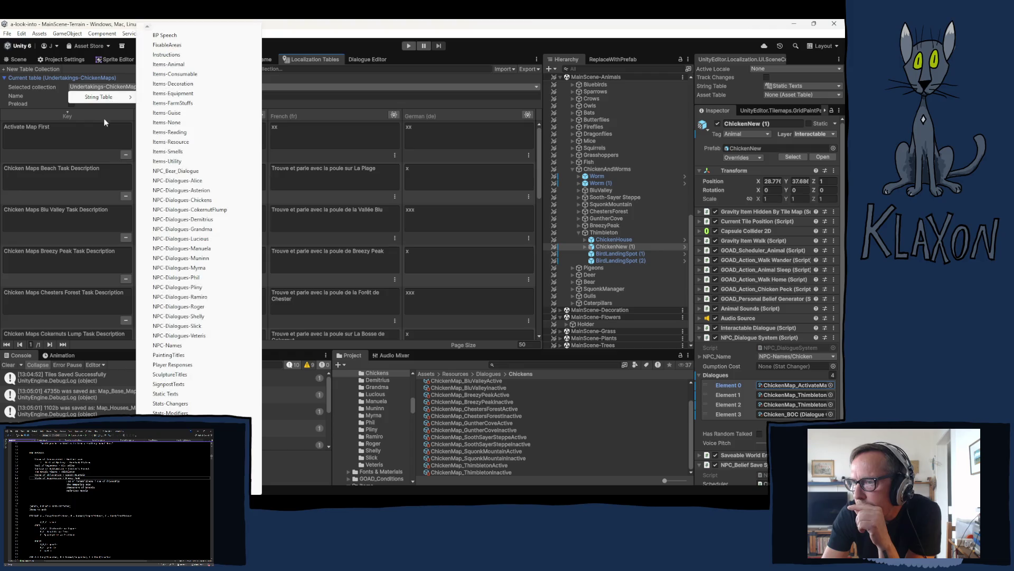
pyautogui.moveTo(124, 98)
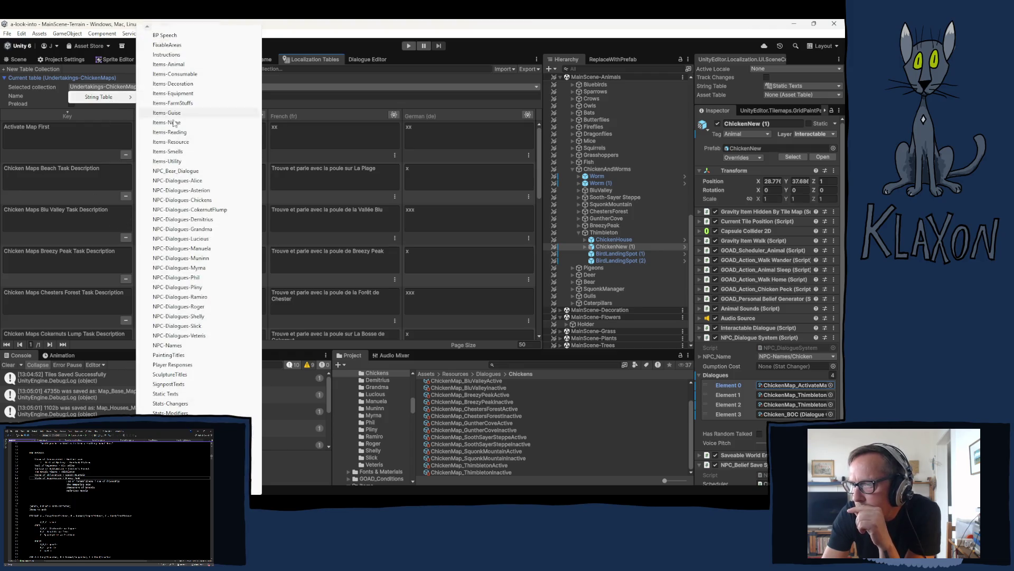
pyautogui.click(185, 200)
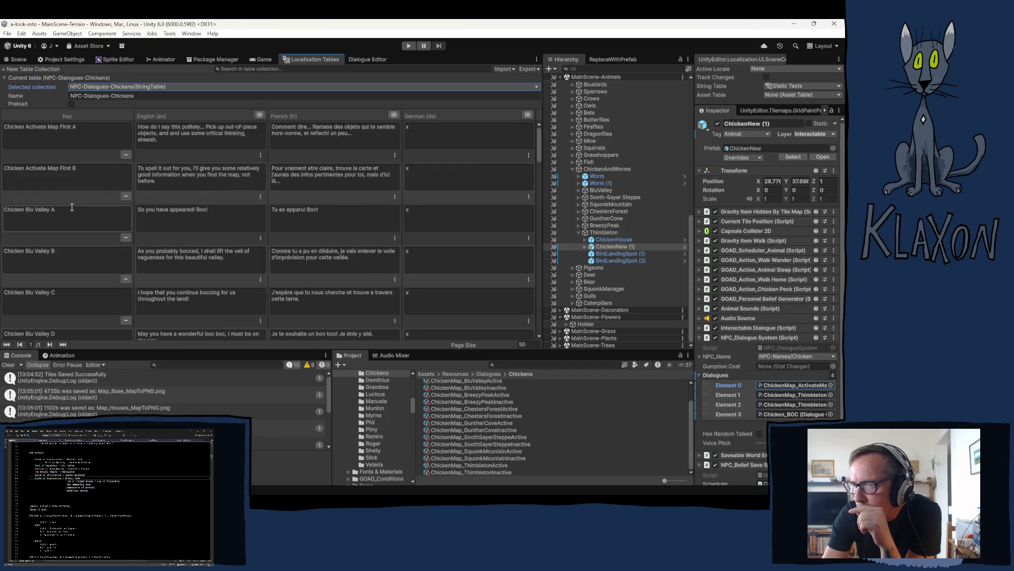
# Capitalise 'Veil of Vagueness' in the Chicken Blu Valley B English line and return to story.txt.
pyautogui.scroll(-2, 78, 191)
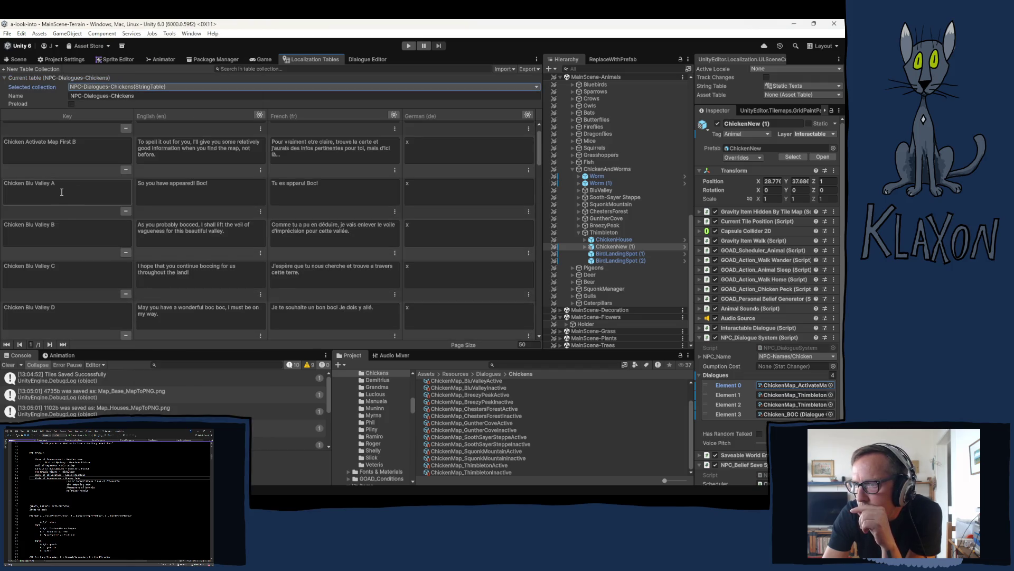
pyautogui.scroll(-1, 174, 233)
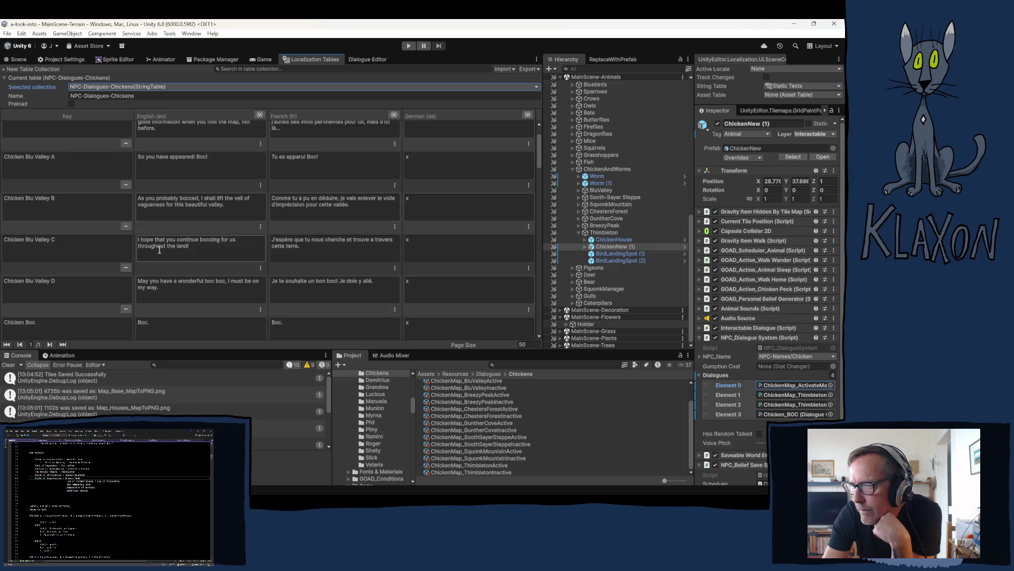
pyautogui.click(234, 198)
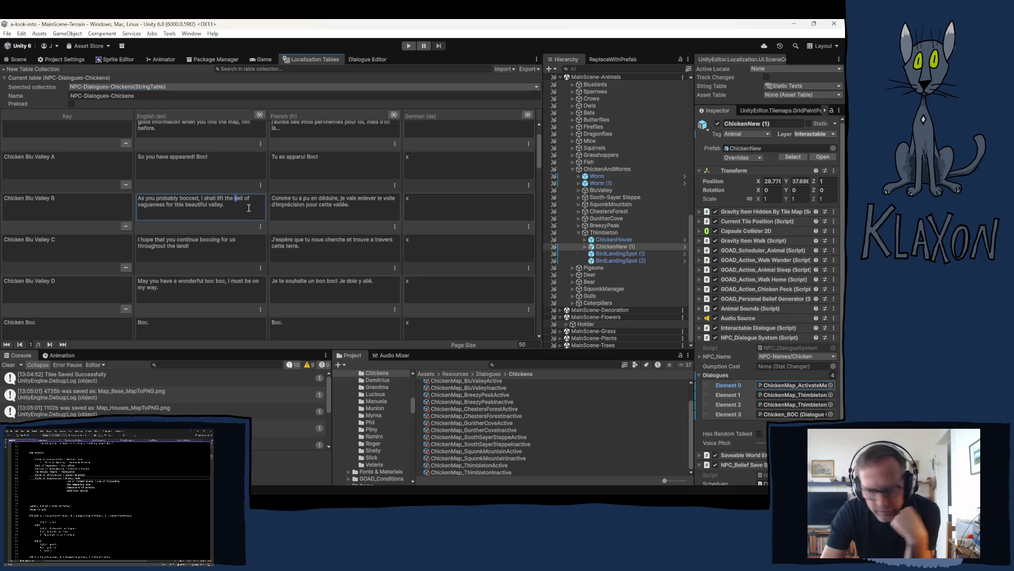
pyautogui.write('V')
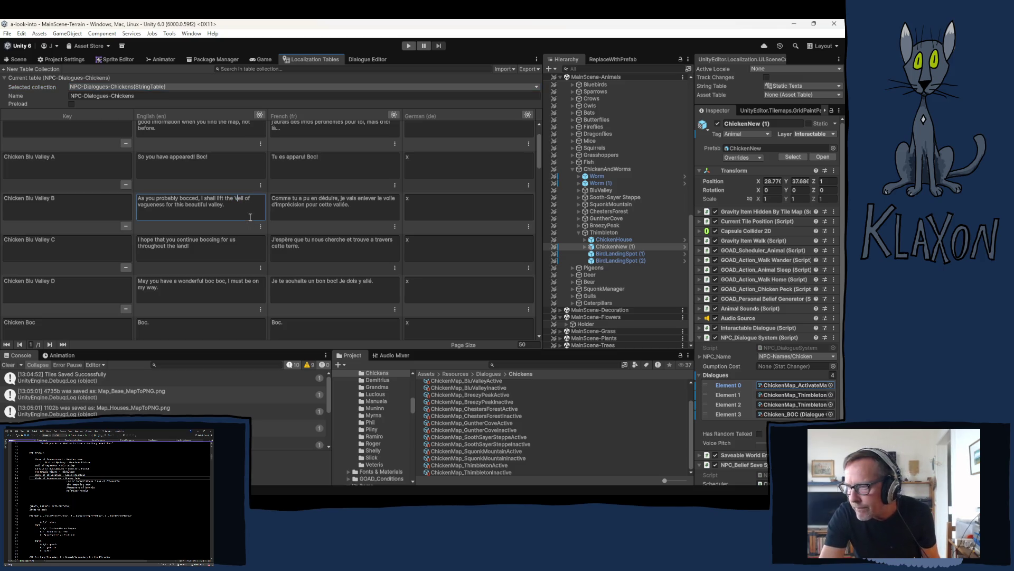
pyautogui.doubleClick(143, 205)
pyautogui.click(143, 205)
pyautogui.write('V')
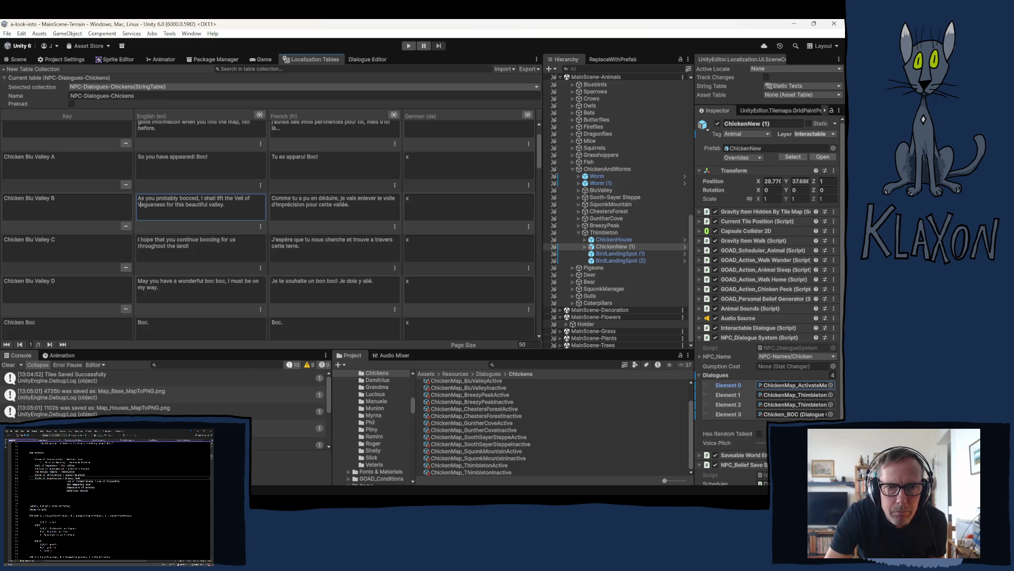
pyautogui.hotkey('alt', 'Tab')
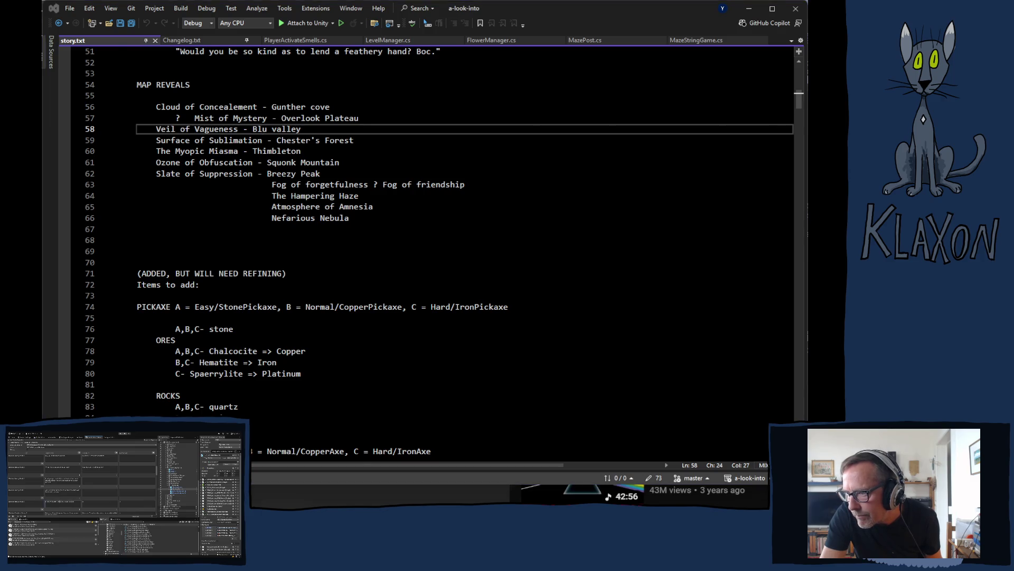
# Change the Chicken Breezy Peak E English text to 'Slate of Suppression' and compare it with story.txt.
pyautogui.hotkey('alt', 'Tab')
pyautogui.click(190, 291)
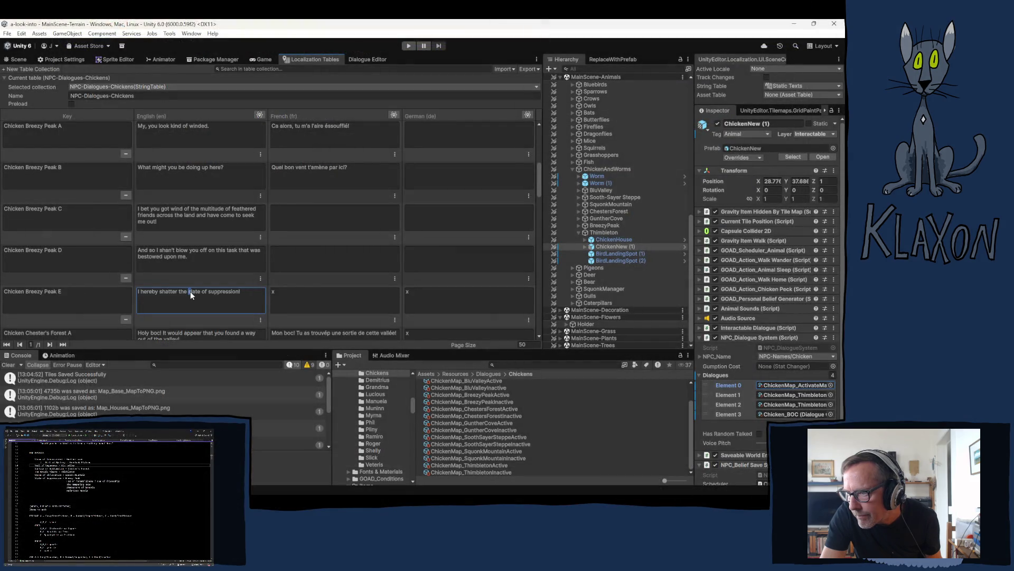
pyautogui.write('S')
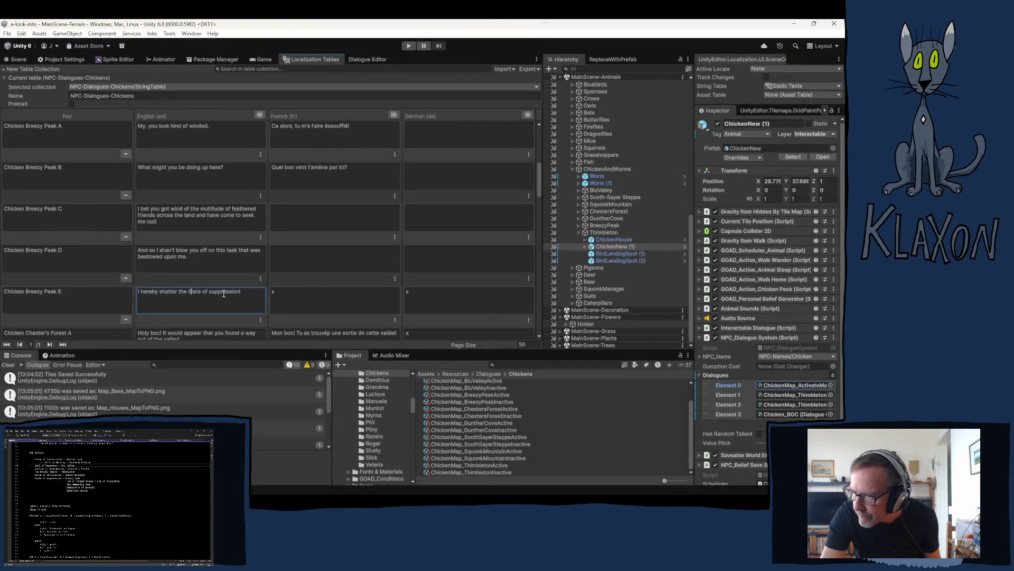
pyautogui.write('S')
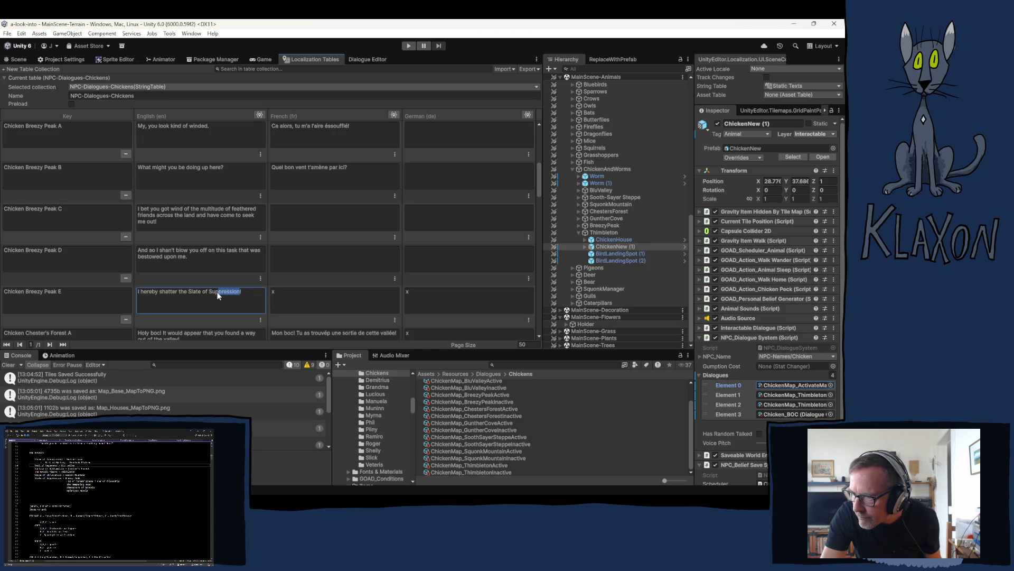
pyautogui.moveTo(190, 295); pyautogui.dragTo(187, 296)
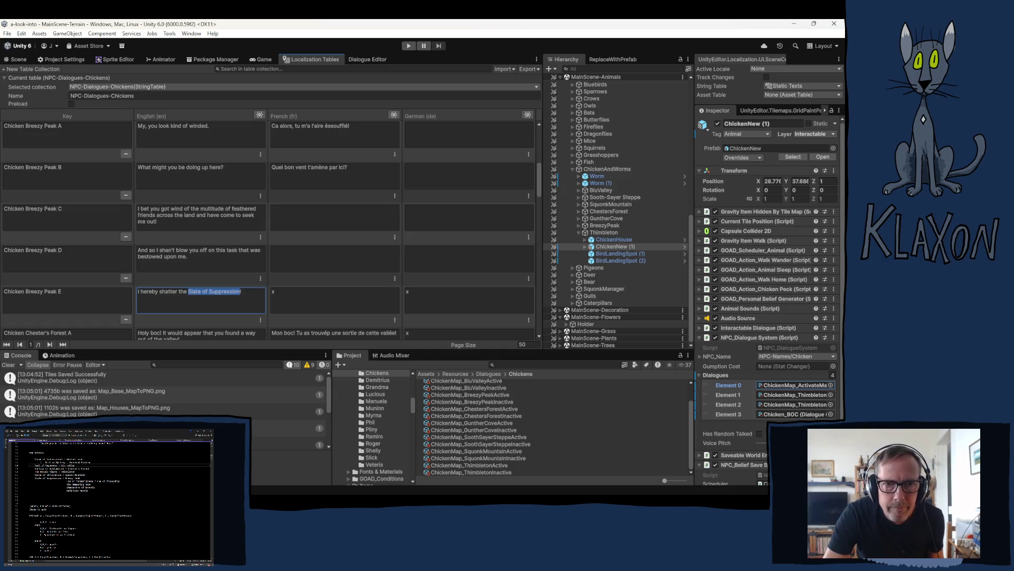
pyautogui.hotkey('alt', 'Tab')
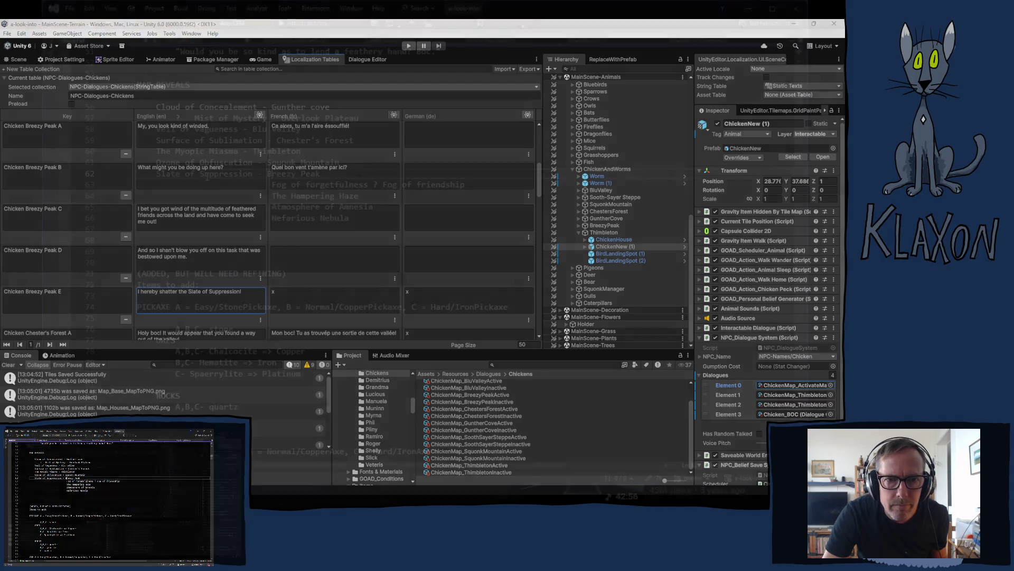
pyautogui.press('End')
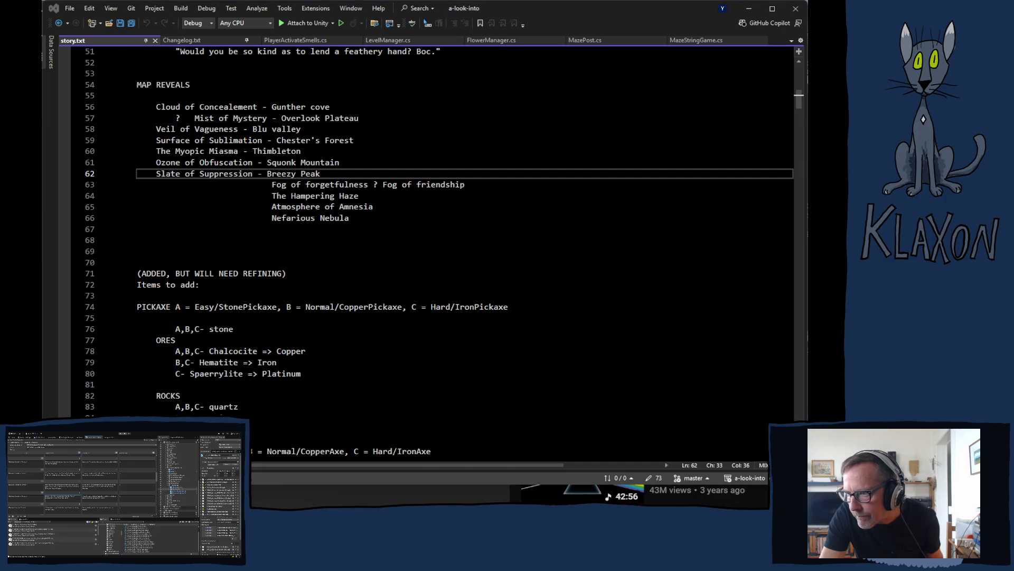
# Capitalise 'Cloud of Concealment' in the Chicken Gunther Cove D English line.
pyautogui.write('S')
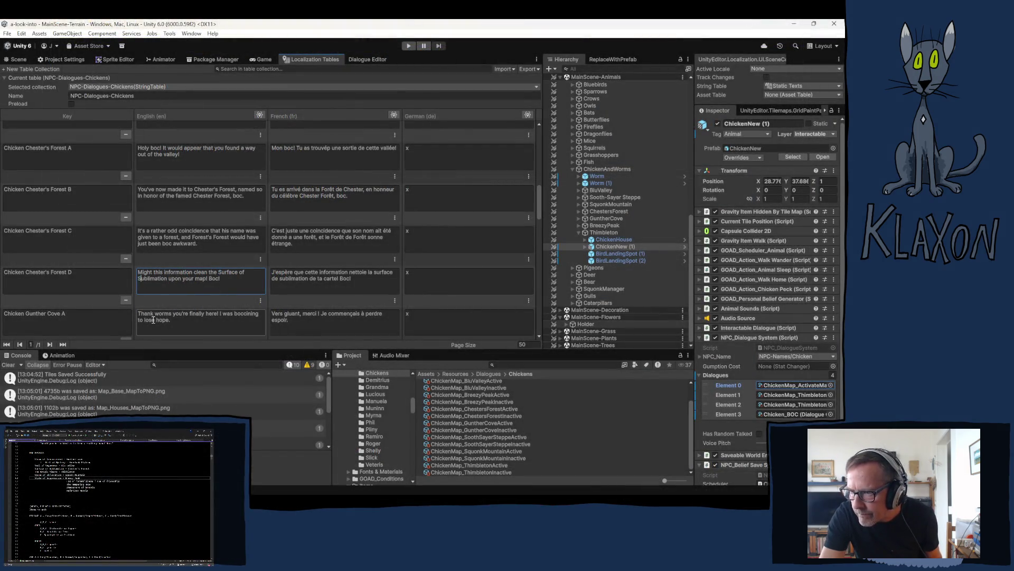
pyautogui.scroll(-2, 204, 280)
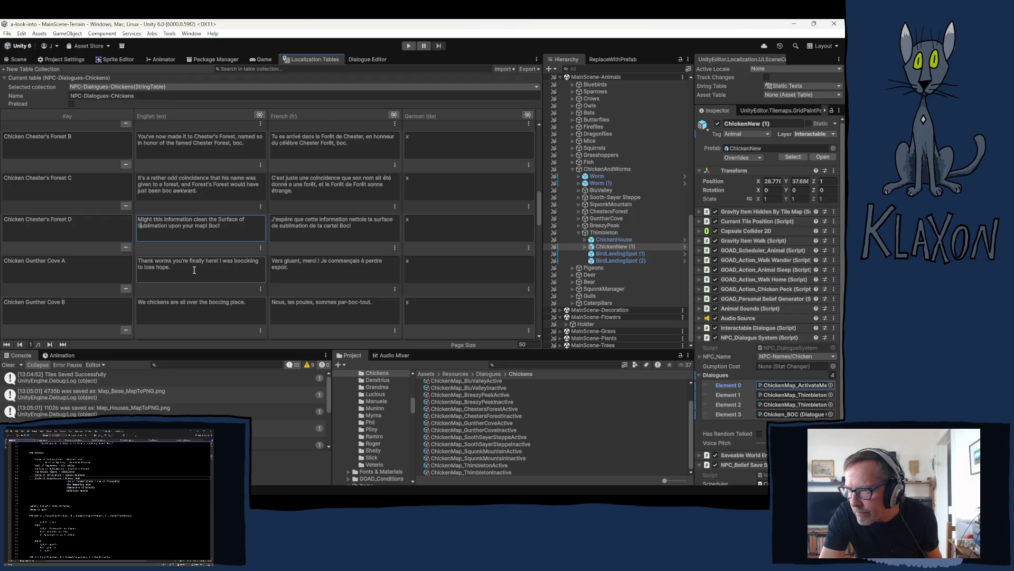
pyautogui.scroll(2, 204, 269)
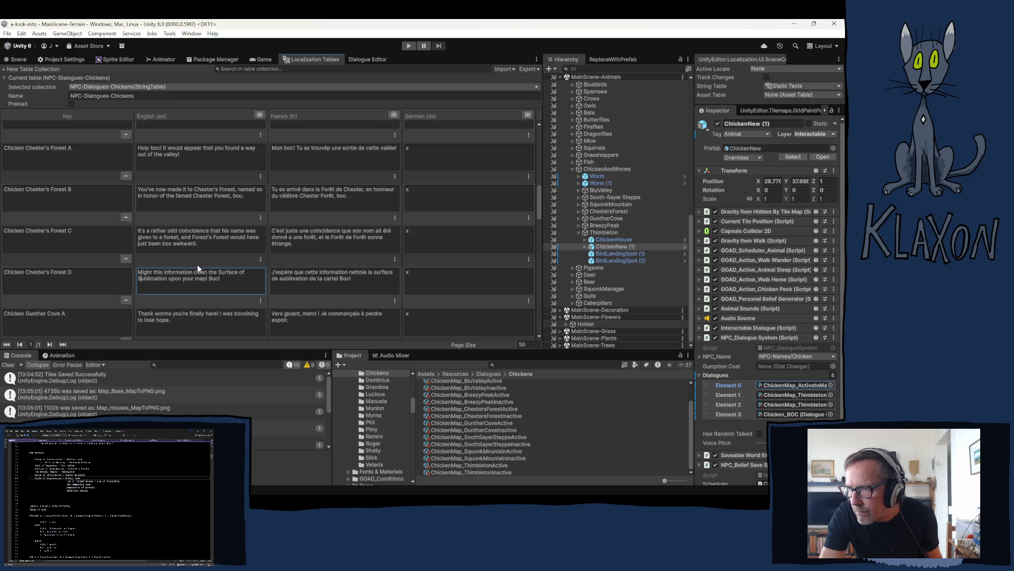
pyautogui.scroll(-1, 198, 265)
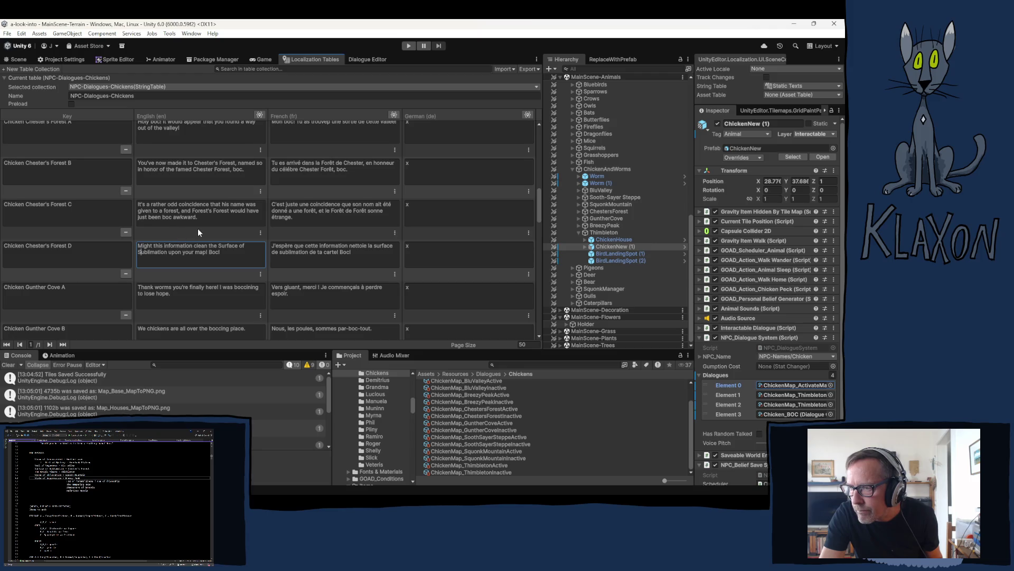
pyautogui.scroll(-2, 198, 228)
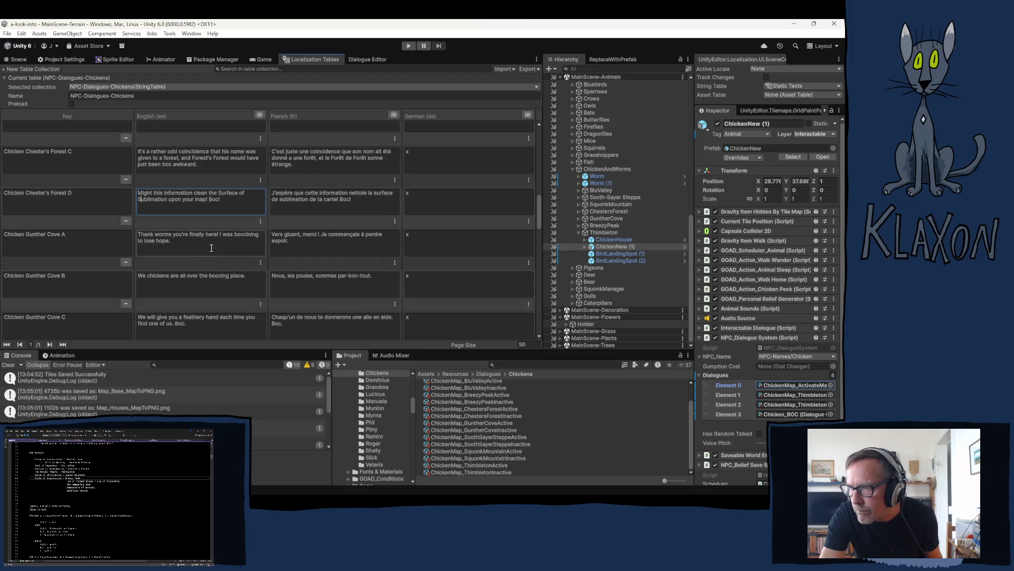
pyautogui.scroll(-1, 195, 247)
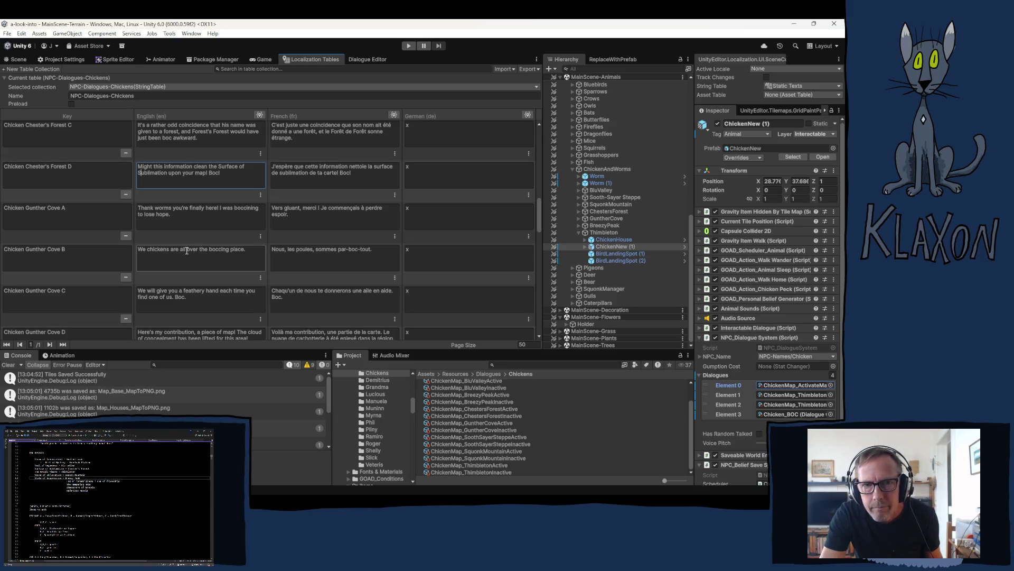
pyautogui.scroll(-2, 191, 251)
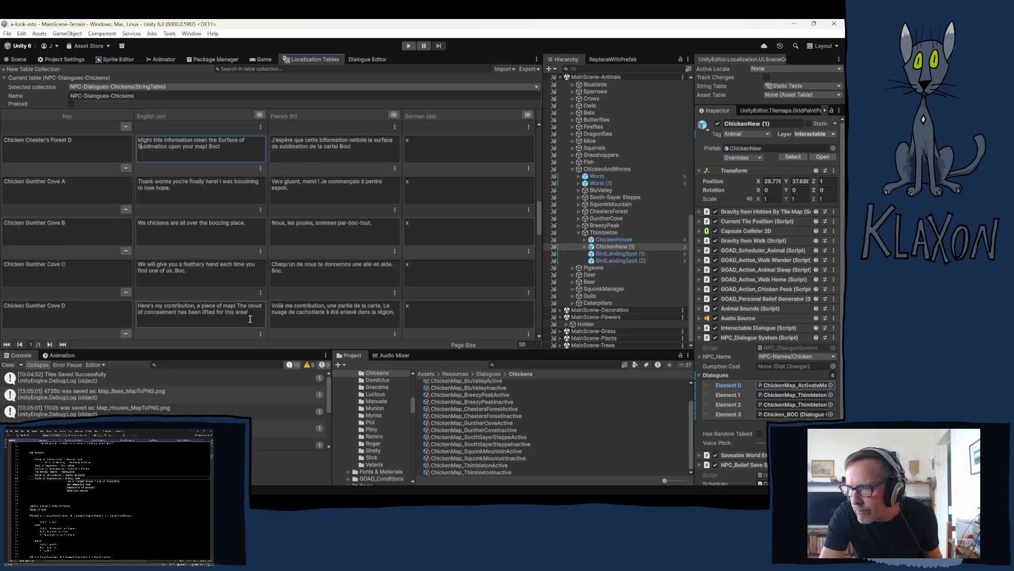
pyautogui.moveTo(248, 307); pyautogui.dragTo(252, 309)
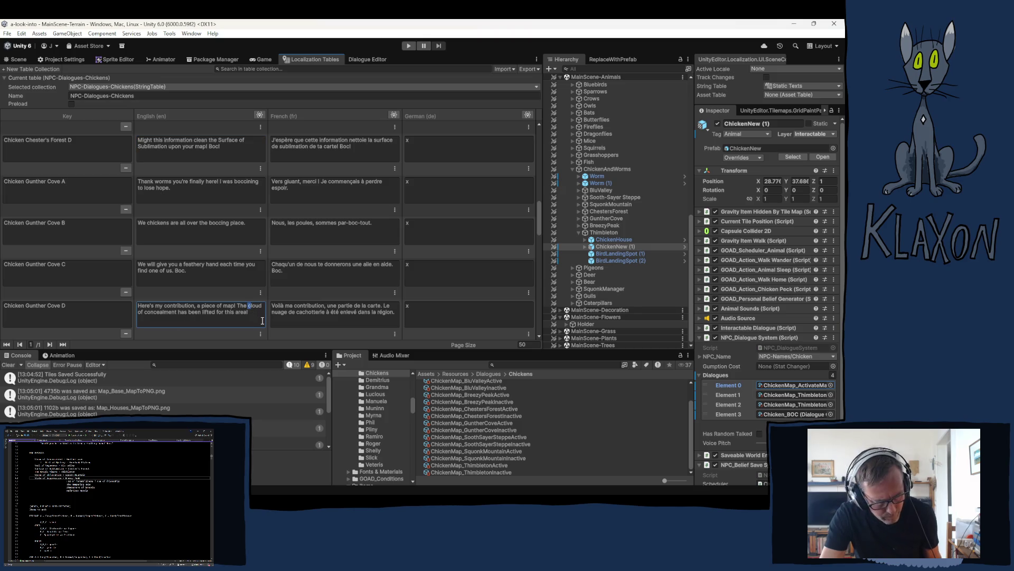
pyautogui.write('C')
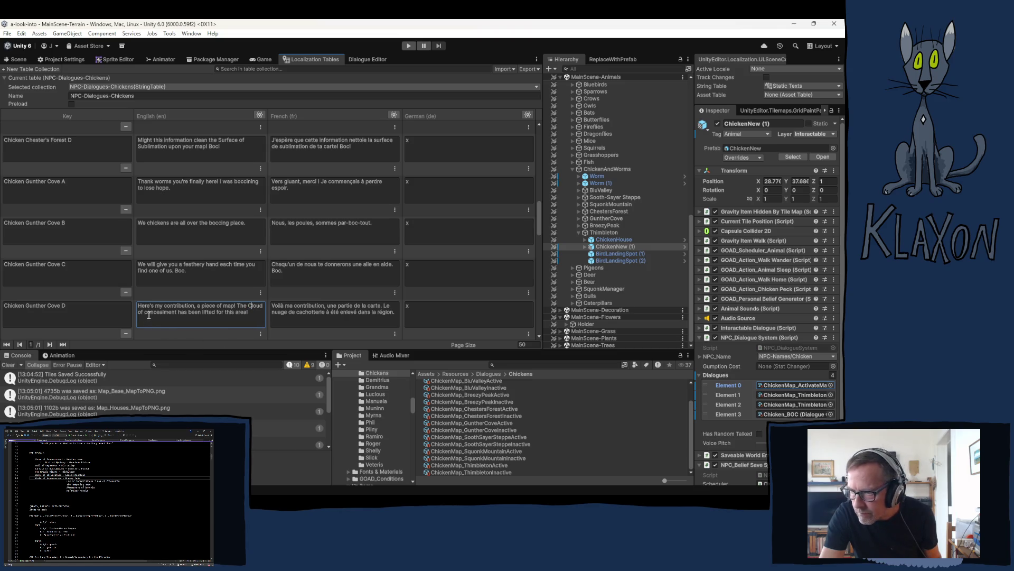
pyautogui.write('C')
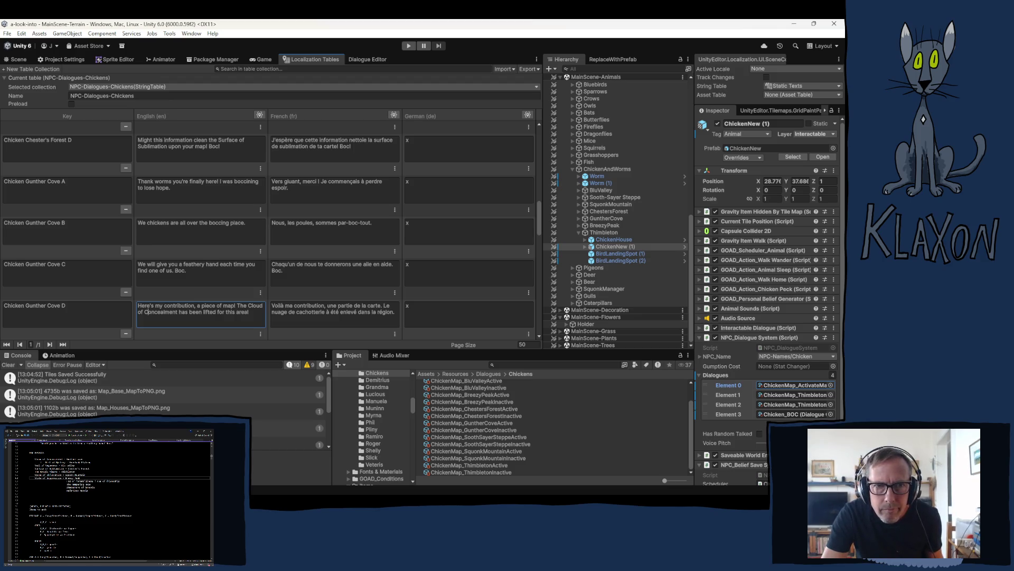
# Capitalise 'Mists of Mystery' in the Overlook Plateau D English line, then switch to the story notes.
pyautogui.scroll(-2, 193, 278)
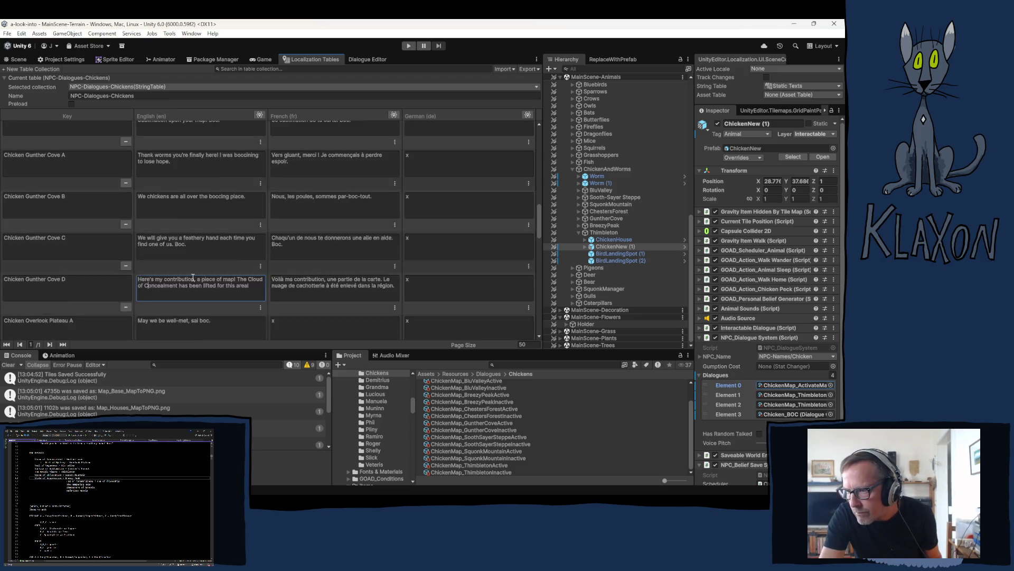
pyautogui.scroll(-1, 193, 277)
pyautogui.scroll(-2, 233, 276)
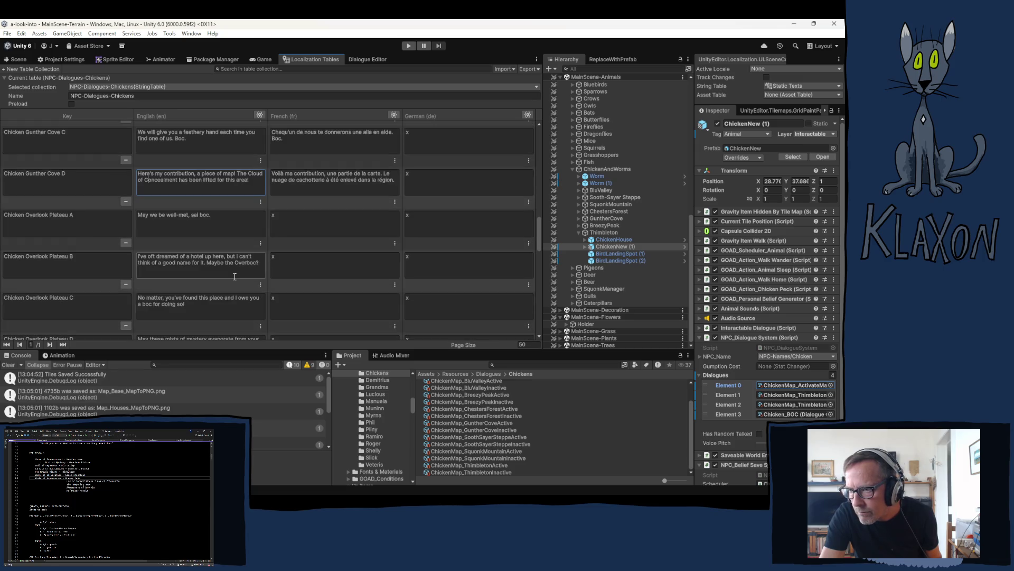
pyautogui.scroll(-1, 179, 273)
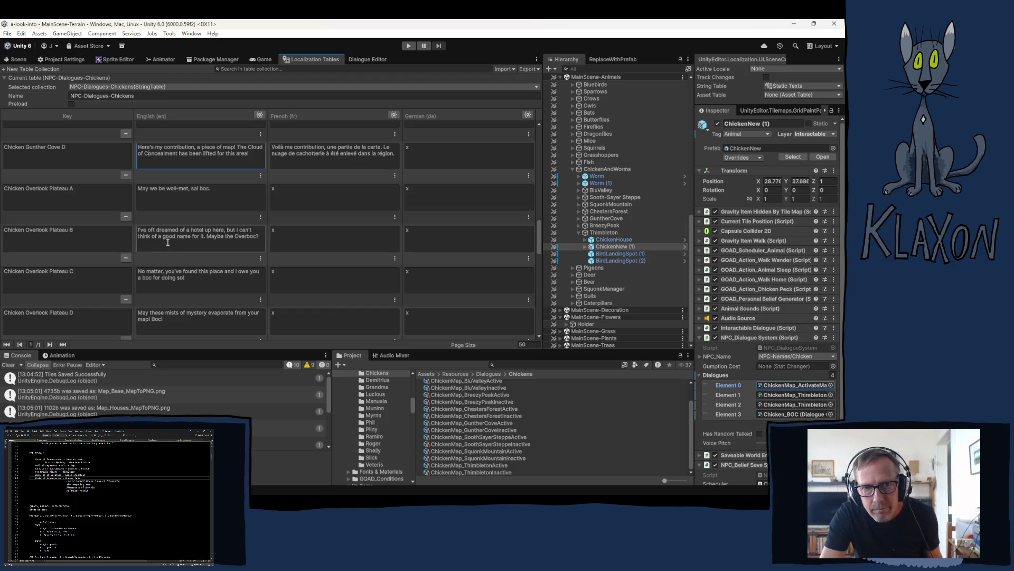
pyautogui.scroll(-2, 174, 268)
pyautogui.scroll(-1, 222, 287)
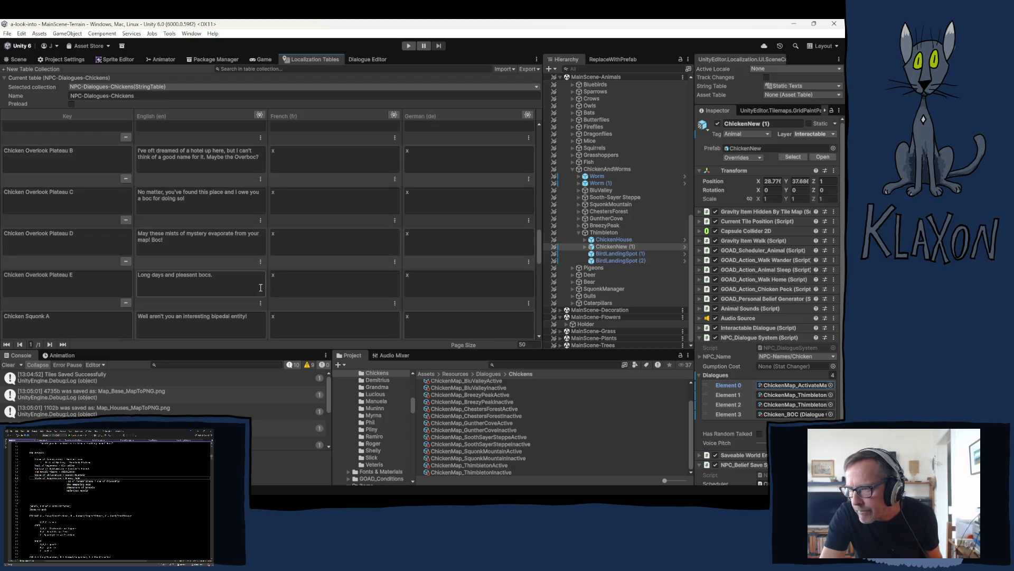
pyautogui.scroll(-2, 245, 291)
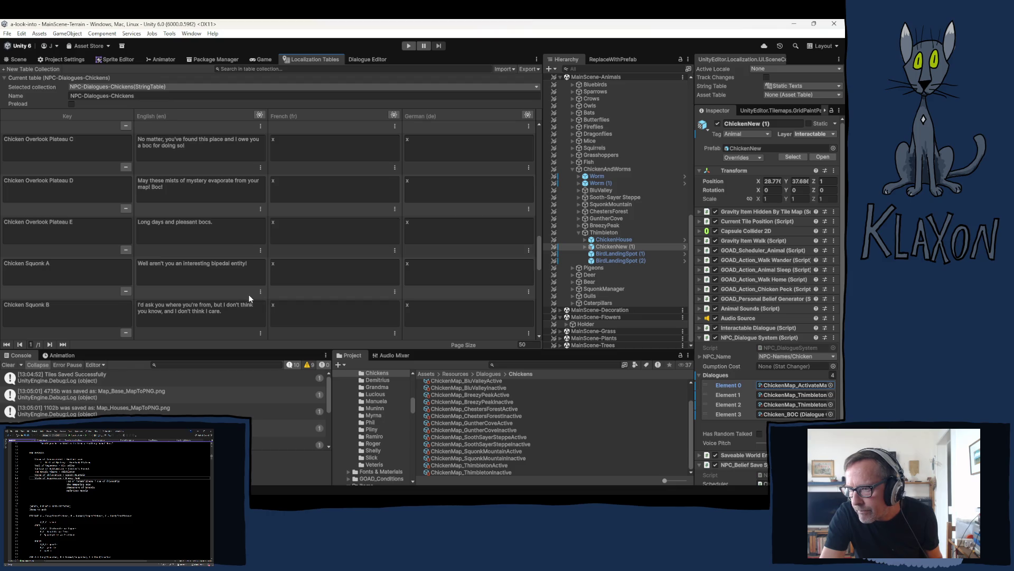
pyautogui.scroll(2, 250, 295)
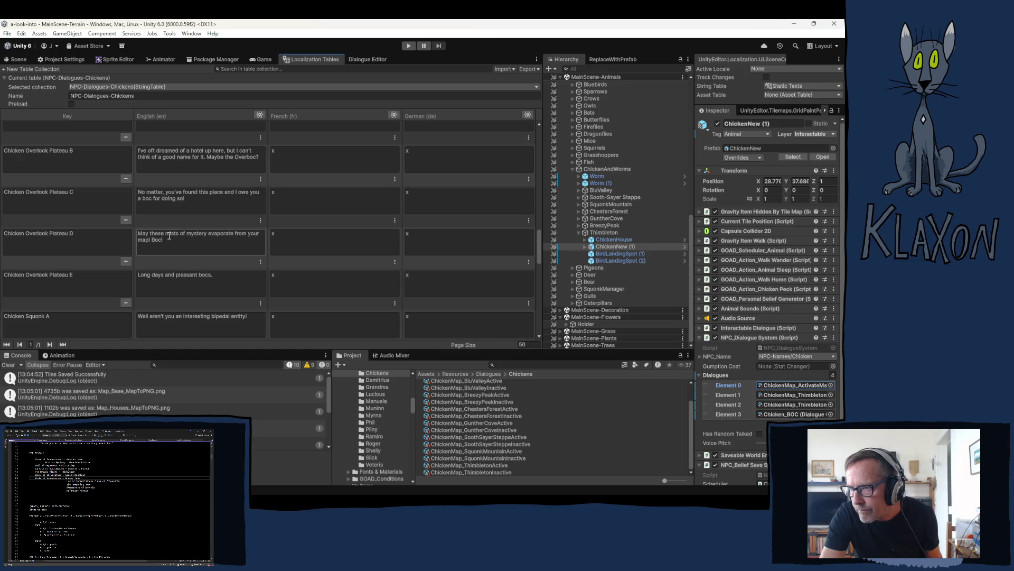
pyautogui.moveTo(166, 235); pyautogui.dragTo(170, 238)
pyautogui.write('M')
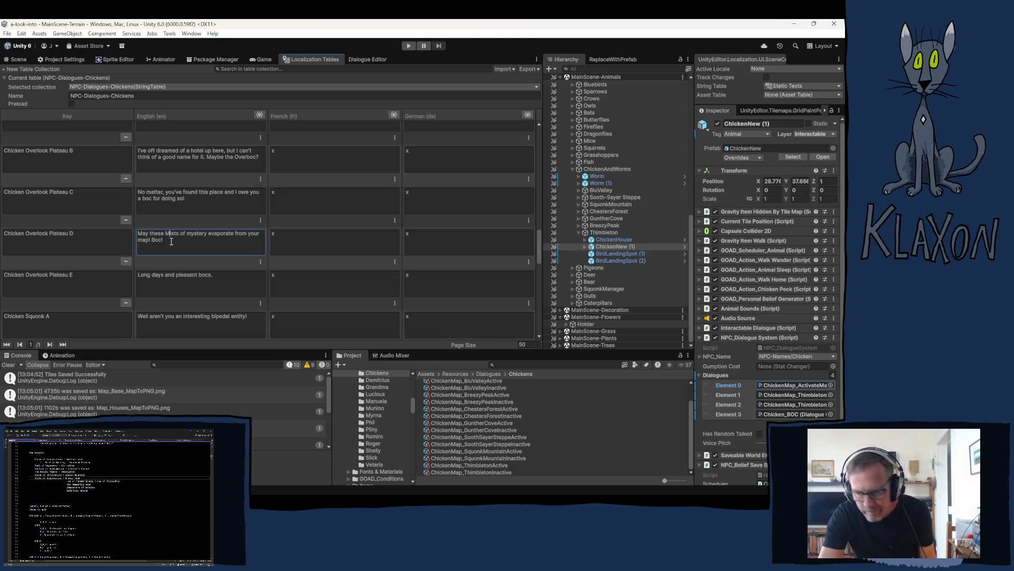
pyautogui.write('M')
pyautogui.scroll(2, 216, 295)
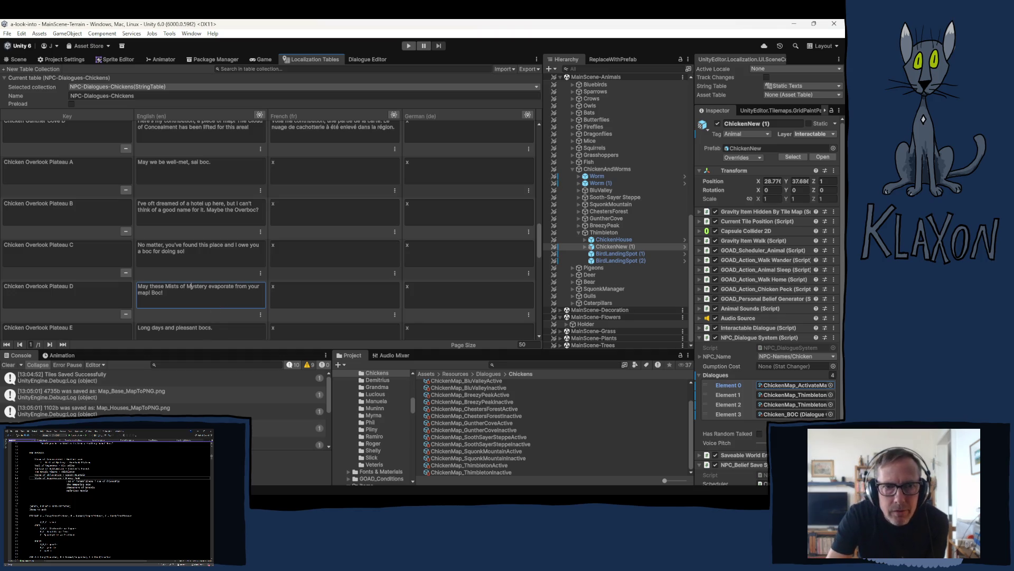
pyautogui.click(195, 118)
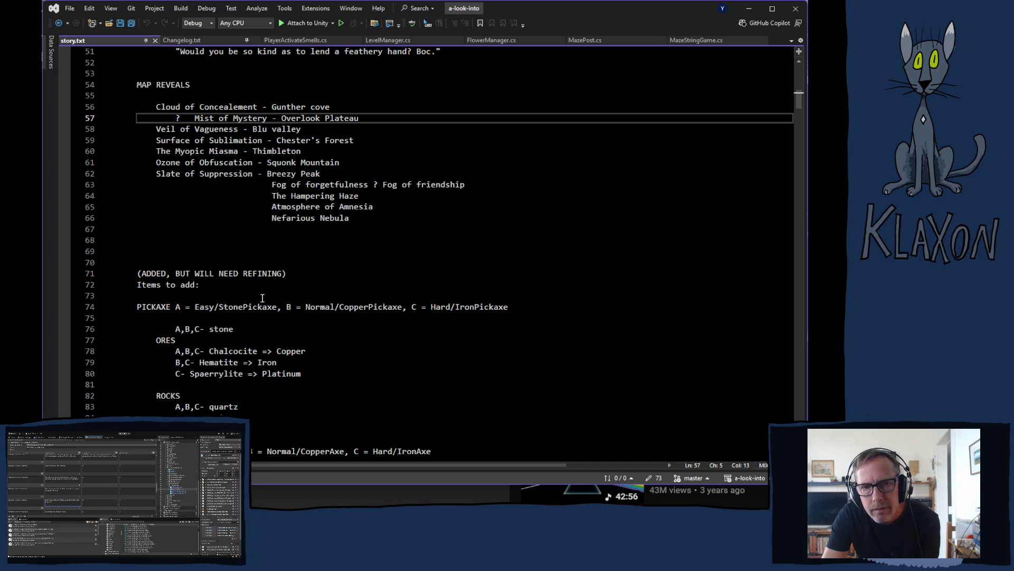
# Scroll story.txt up to the MAP REVEALS list and switch back to Unity.
pyautogui.scroll(1, 247, 296)
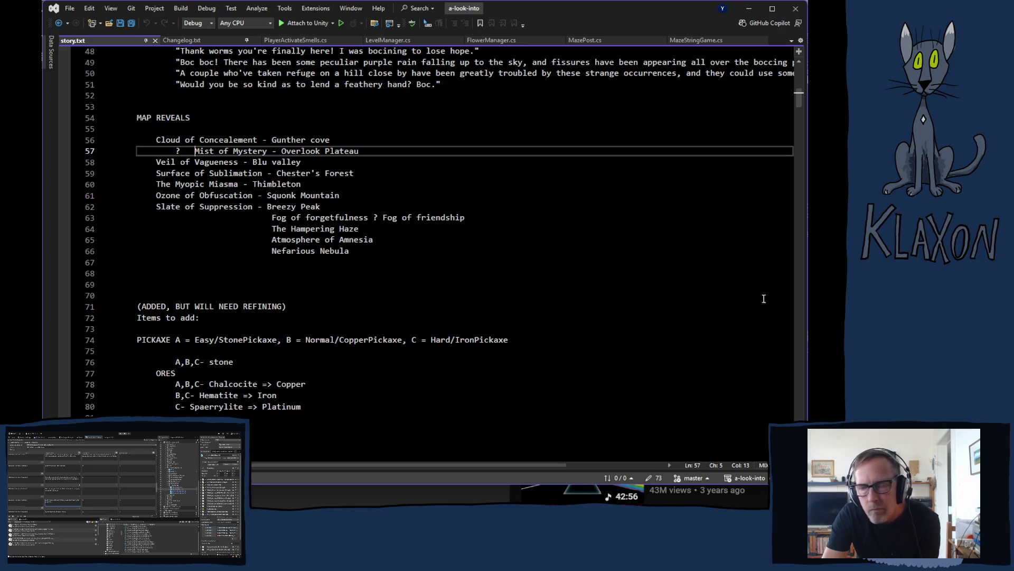
pyautogui.hotkey('alt', 'Tab')
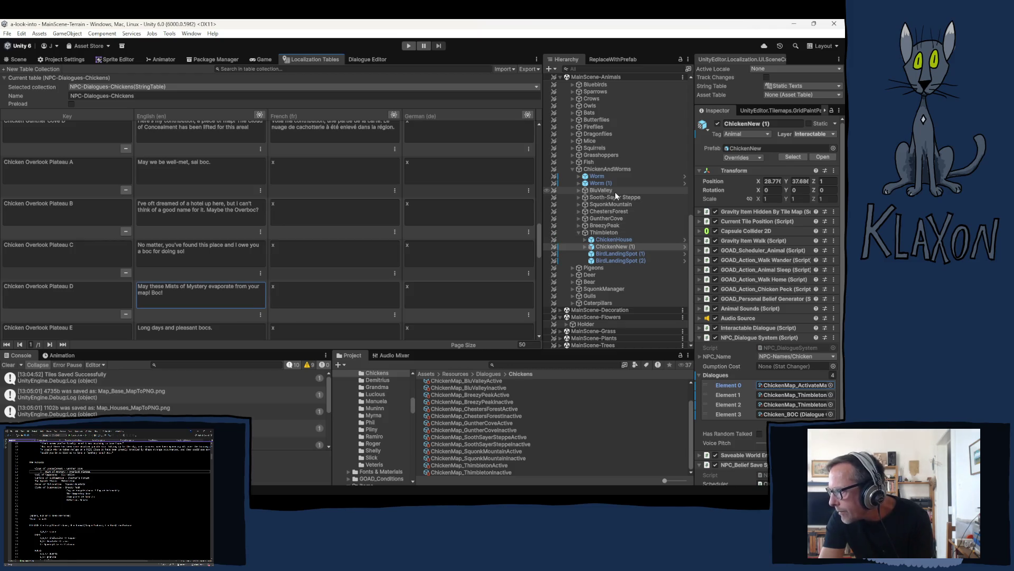
# Reorder the ChickenAndWorms location groups alphabetically, placing ChestersForest then GuntherCove above Sooth-Sayer Steppe.
pyautogui.hotkey('ctrl', 'z')
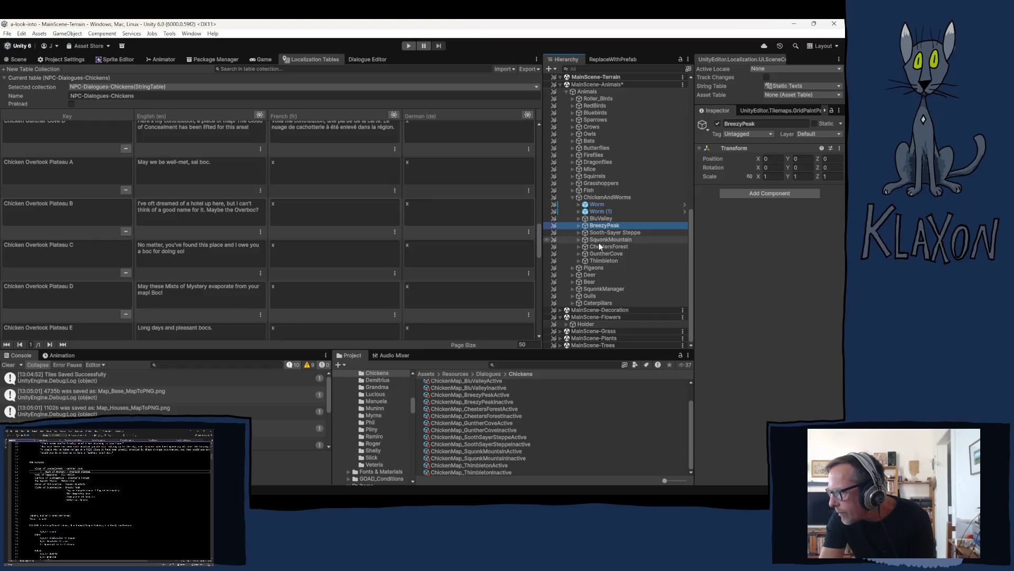
pyautogui.click(604, 246)
pyautogui.moveTo(601, 235); pyautogui.dragTo(596, 240)
pyautogui.click(598, 253)
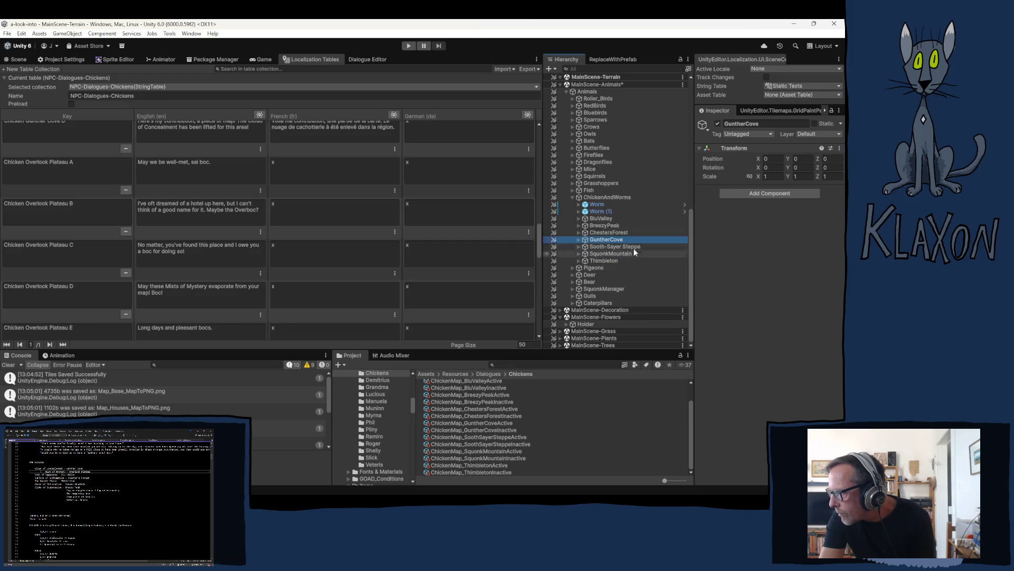
pyautogui.click(604, 217)
pyautogui.click(607, 232)
pyautogui.click(605, 239)
pyautogui.click(606, 245)
# Rename the Thimbleton group to ThimbletonNorth and inspect its ChickenNew (1) chicken.
pyautogui.click(604, 254)
pyautogui.click(601, 261)
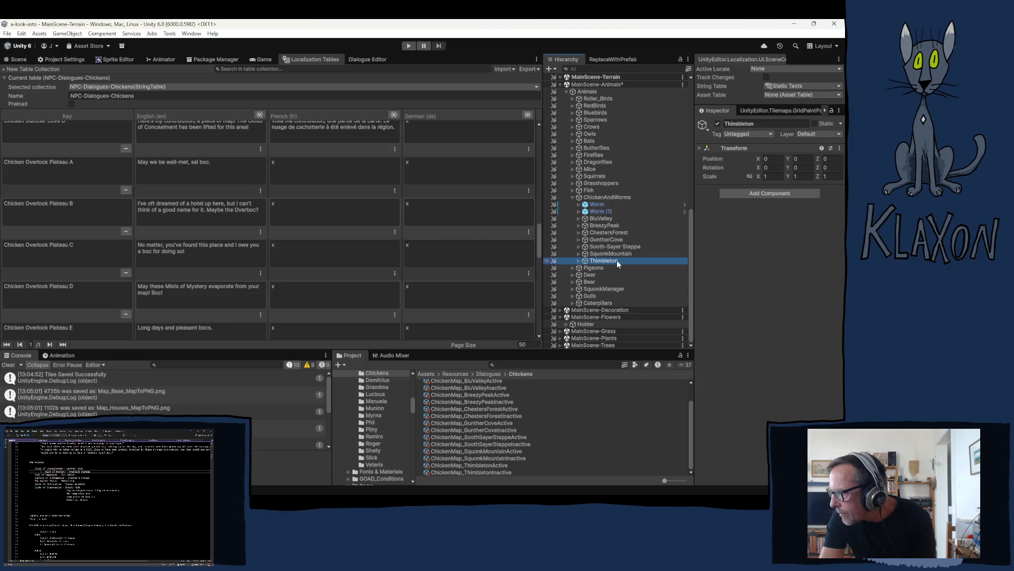
pyautogui.click(608, 261)
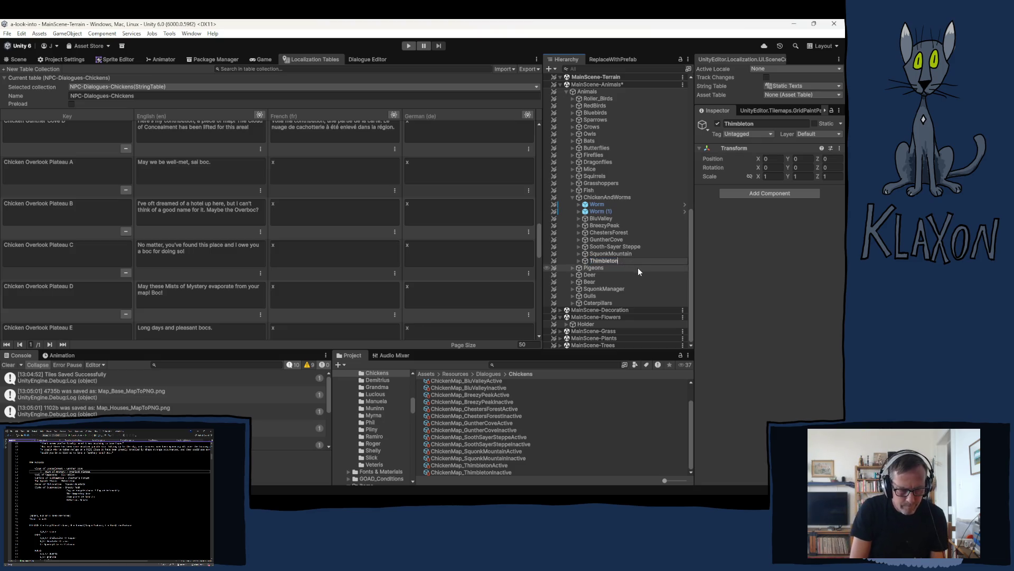
pyautogui.write('North')
pyautogui.press('Return')
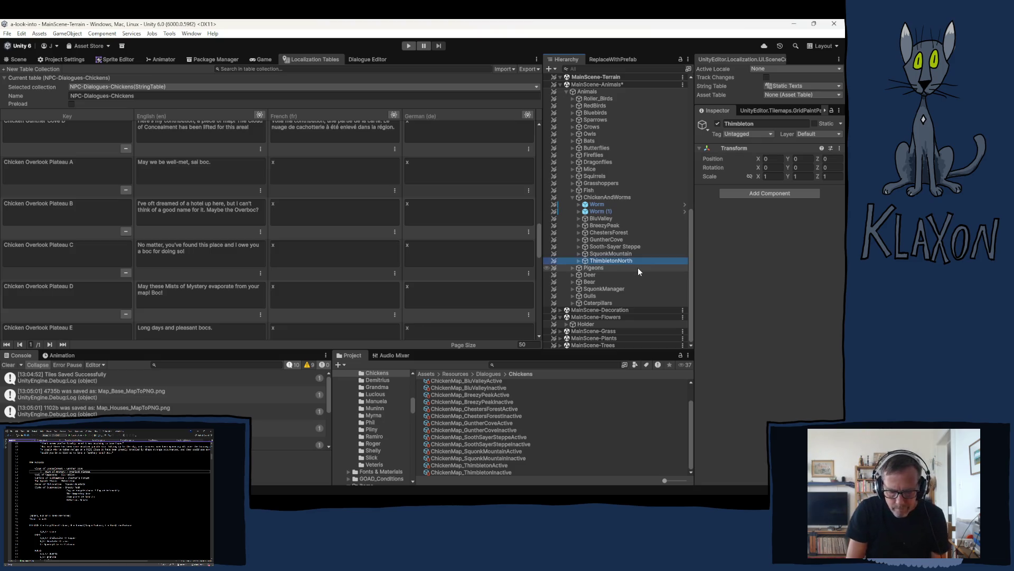
pyautogui.click(579, 261)
pyautogui.click(610, 274)
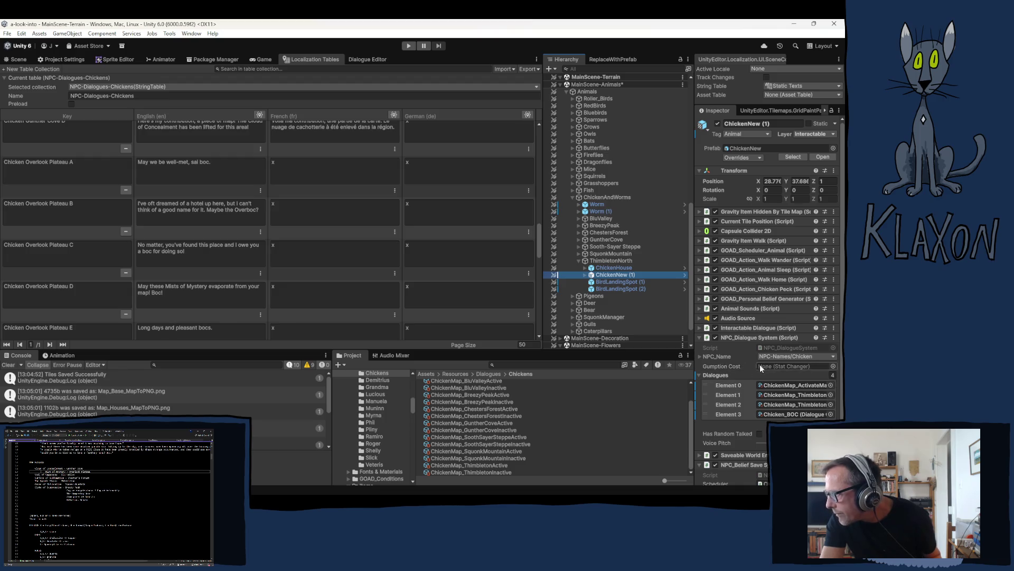
# Rename the ChickenMap_ThimbletonActive asset to ChickenMap_ThimbletonNorthActive.
pyautogui.scroll(-3, 737, 356)
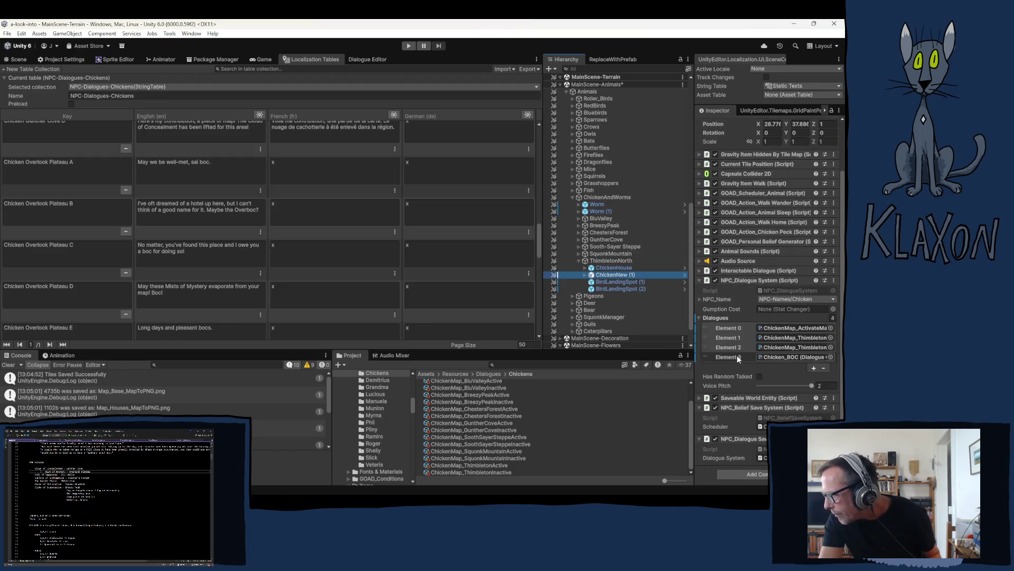
pyautogui.click(783, 337)
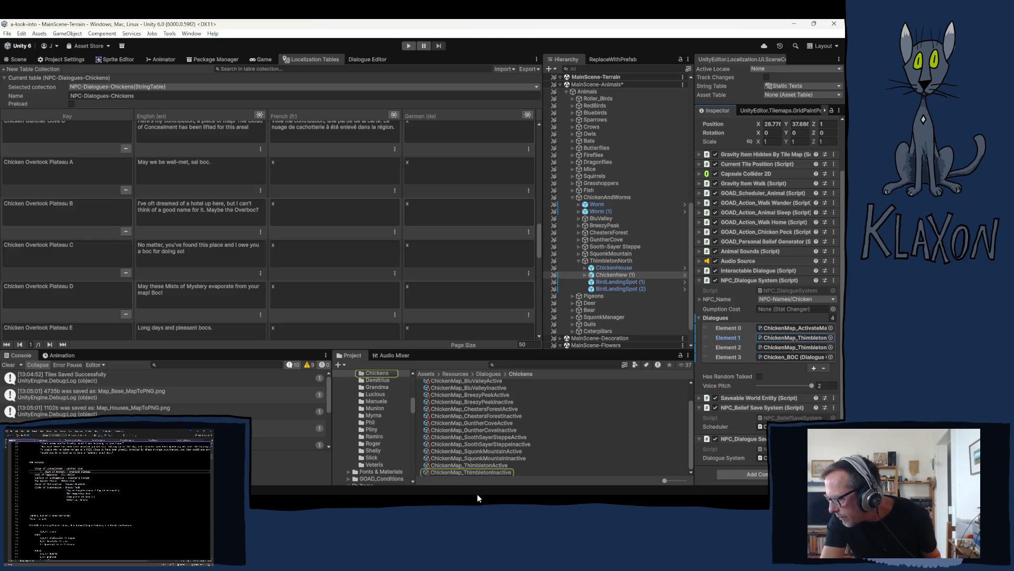
pyautogui.click(492, 464)
pyautogui.click(492, 465)
pyautogui.click(492, 465)
pyautogui.write('N')
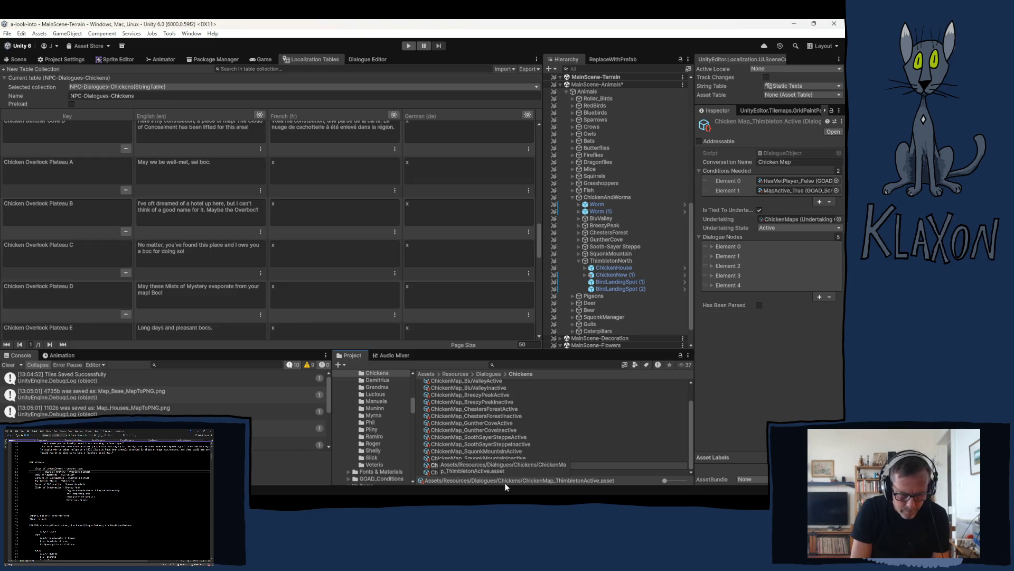
pyautogui.write('orthActive')
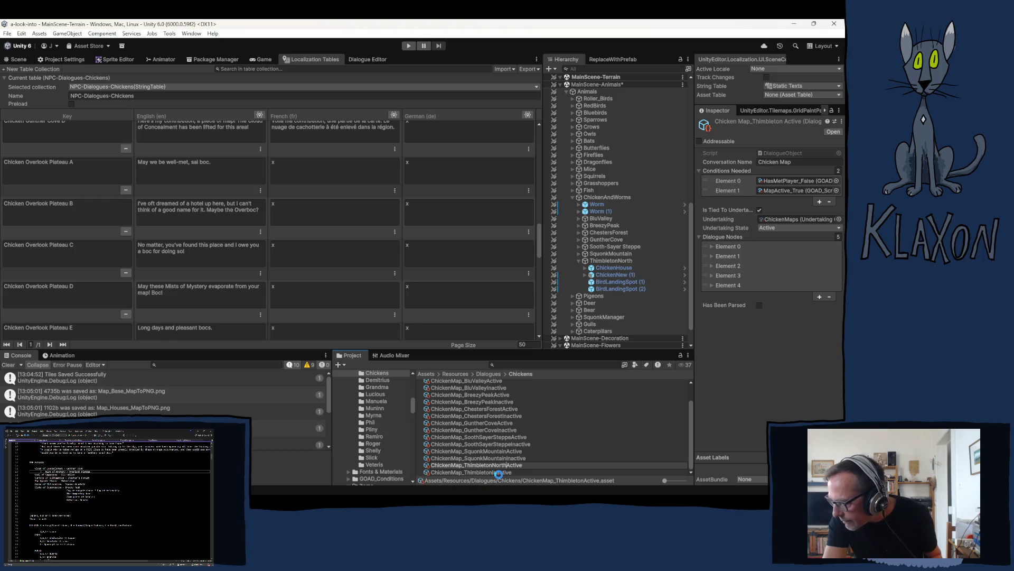
pyautogui.press('Return')
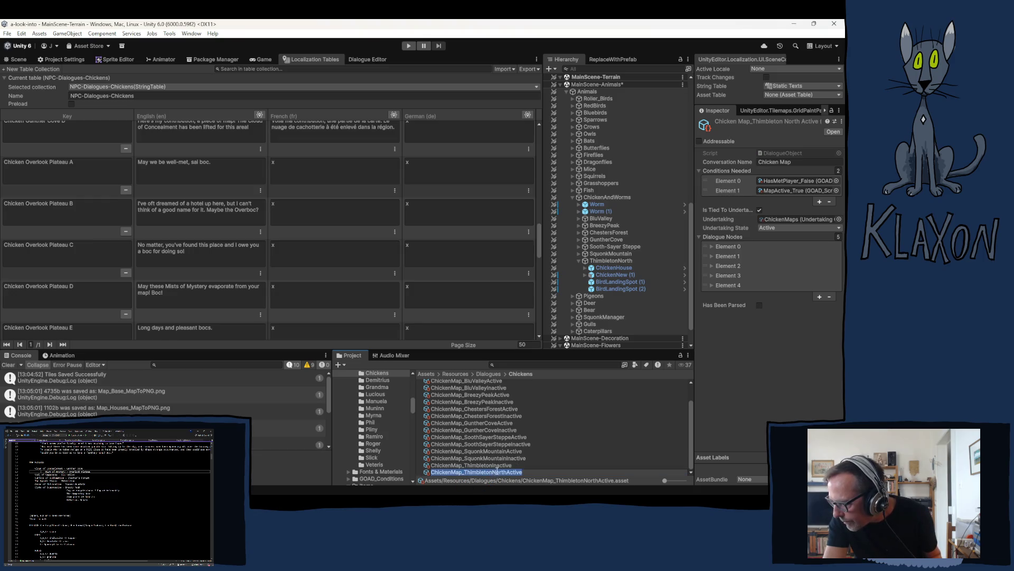
# Rename ChickenMap_ThimbletonInactive to ChickenMap_ThimbletonNorthInactive.
pyautogui.click(499, 466)
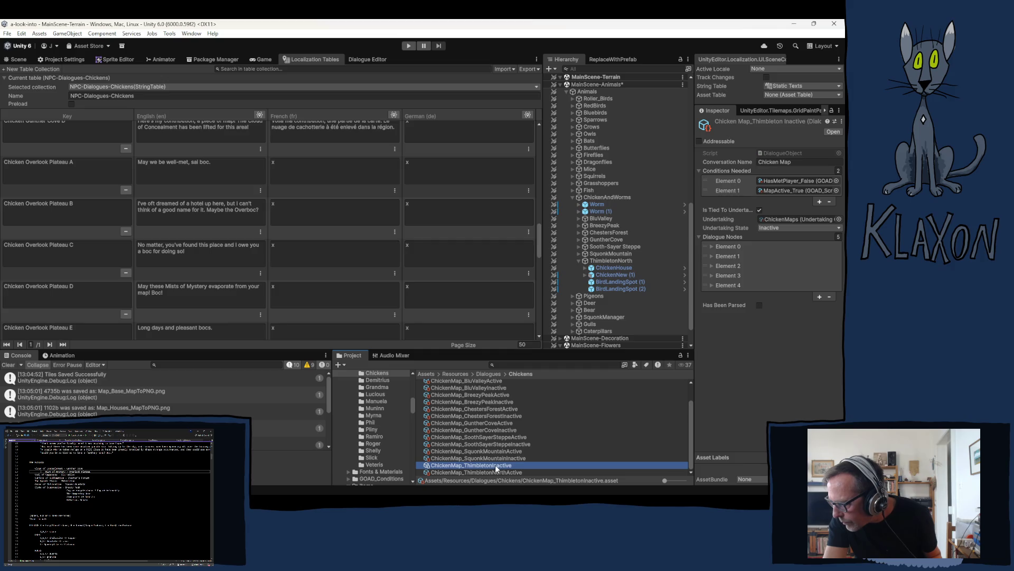
pyautogui.click(493, 466)
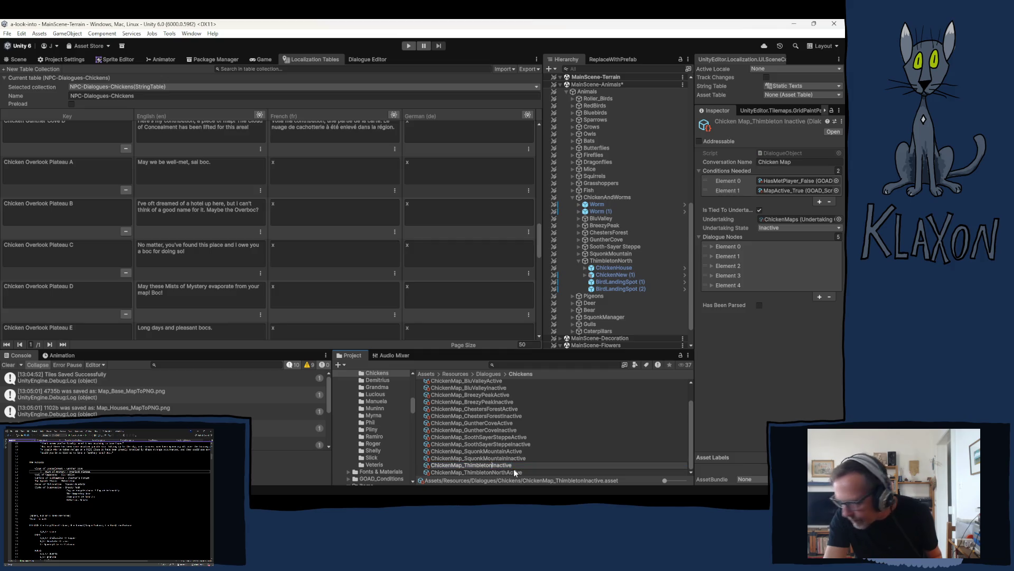
pyautogui.write('North')
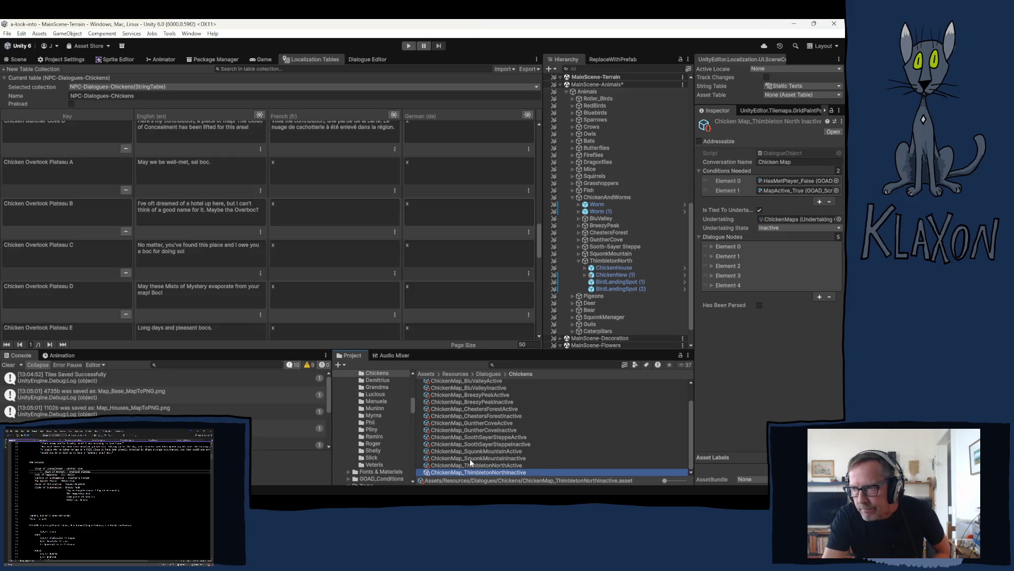
pyautogui.scroll(5, 215, 225)
pyautogui.scroll(-6, 215, 225)
pyautogui.scroll(-5, 200, 234)
pyautogui.scroll(-1, 196, 234)
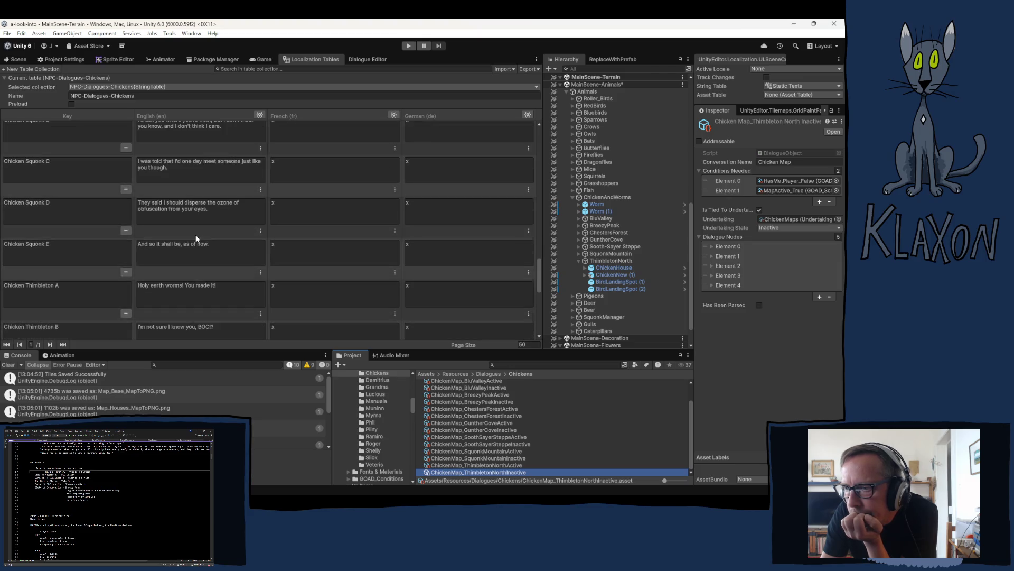
pyautogui.scroll(-5, 195, 234)
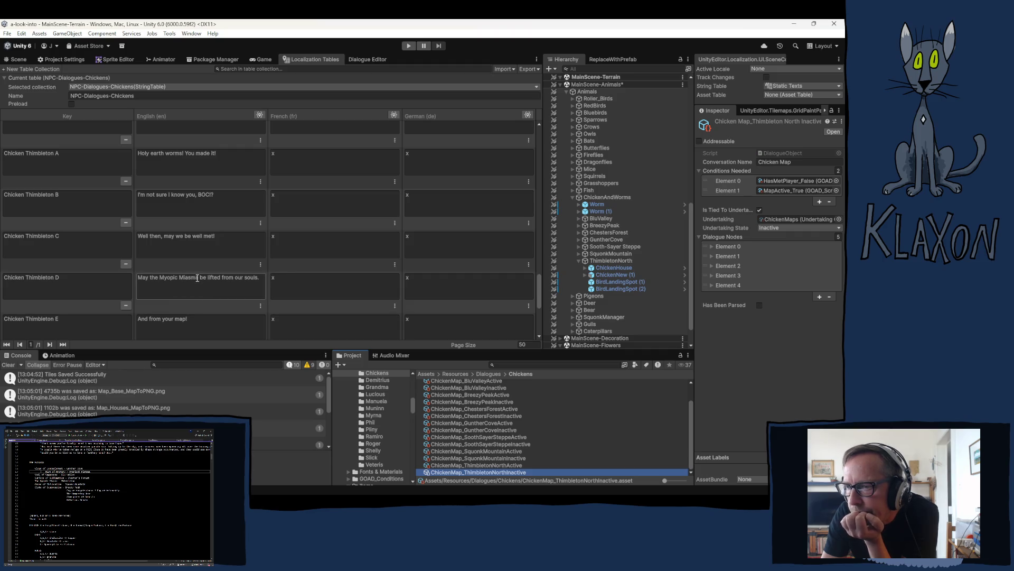
pyautogui.scroll(-1, 195, 280)
pyautogui.scroll(1, 181, 279)
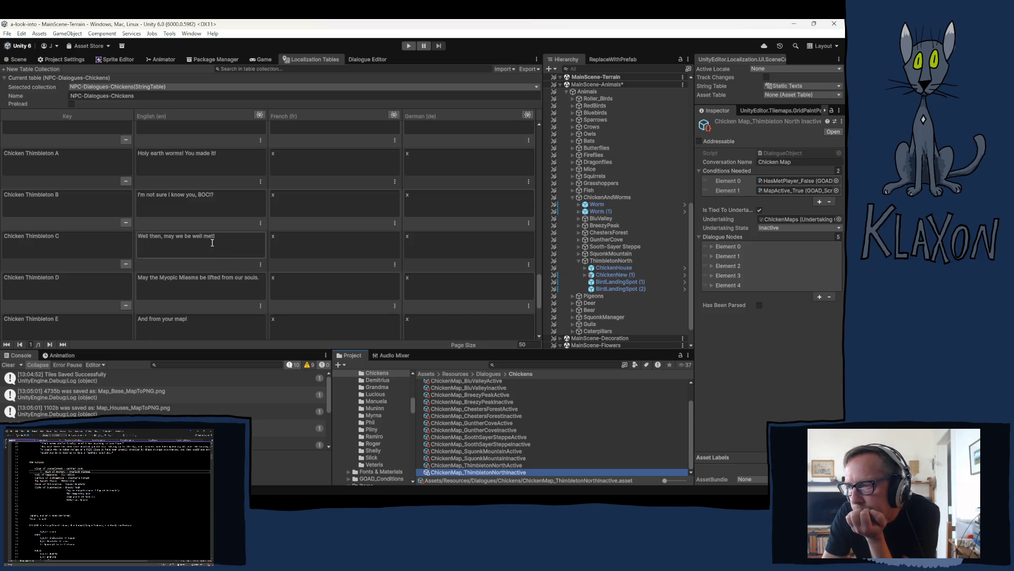
pyautogui.scroll(-1, 198, 242)
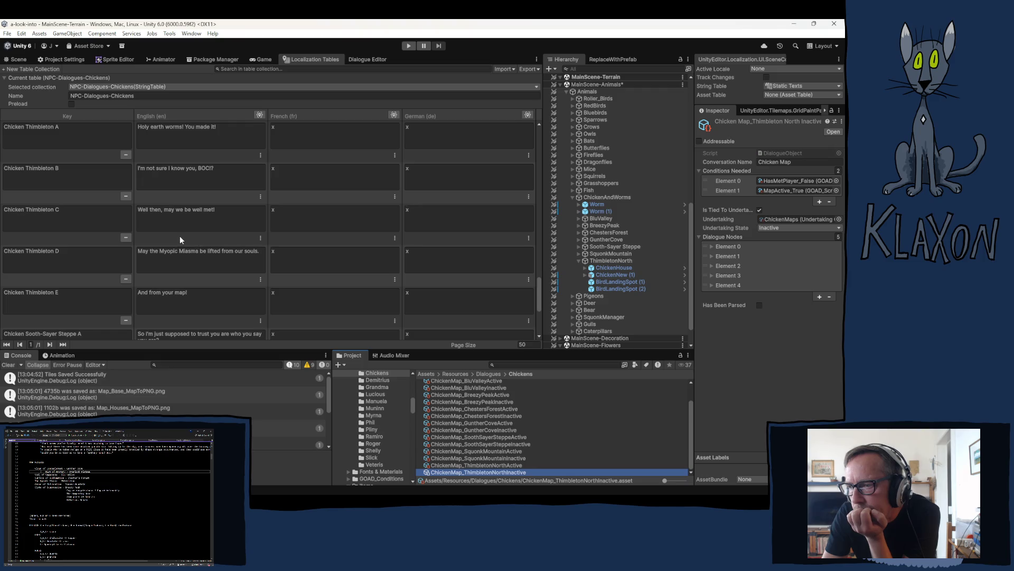
pyautogui.scroll(-2, 179, 236)
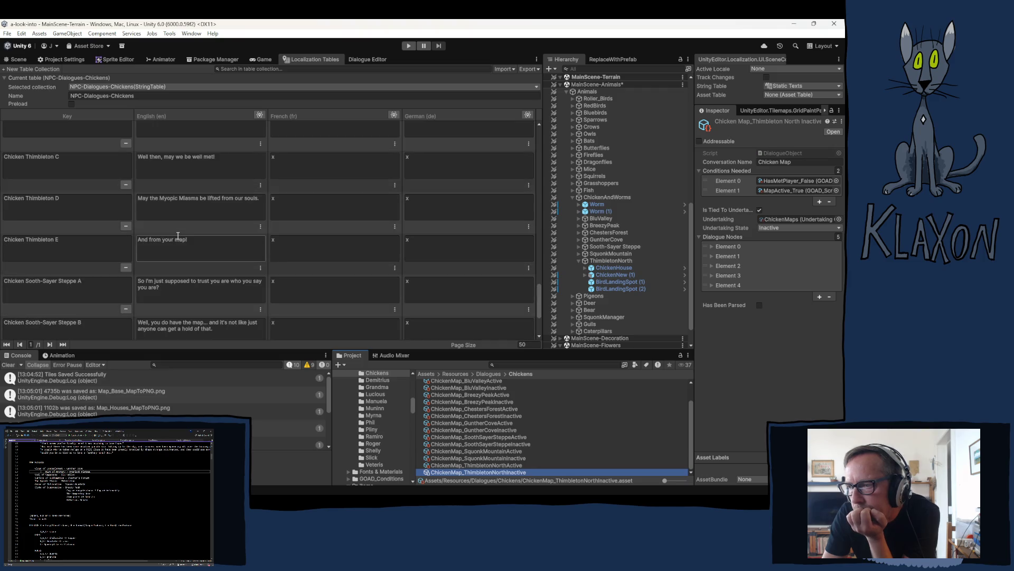
pyautogui.scroll(-2, 178, 236)
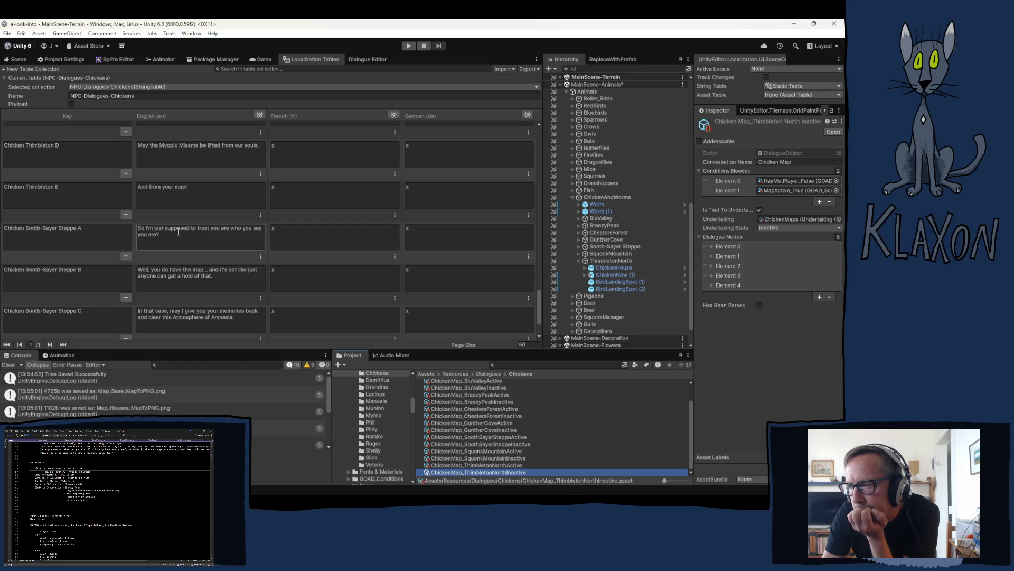
pyautogui.scroll(-2, 178, 232)
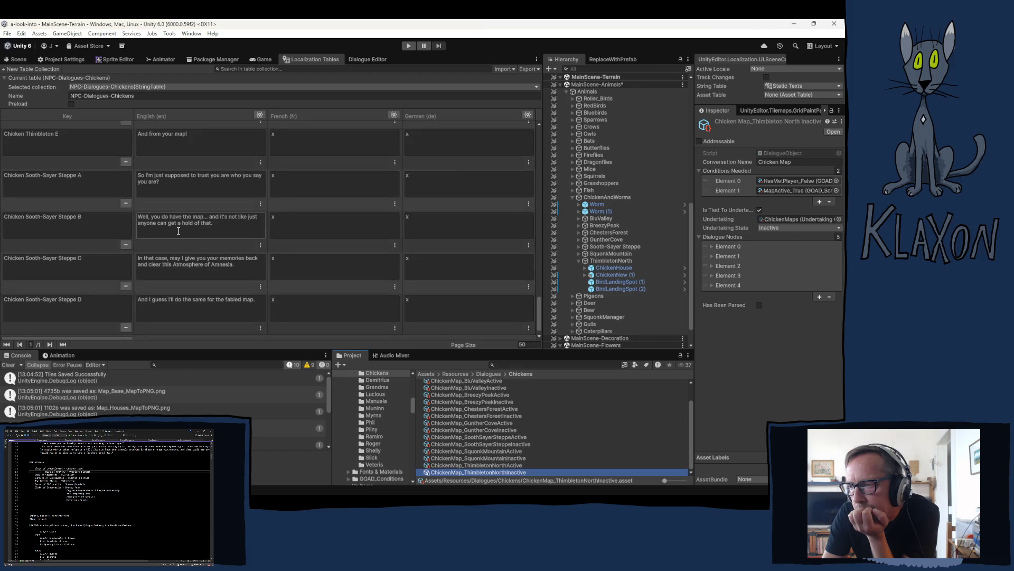
pyautogui.scroll(-1, 178, 231)
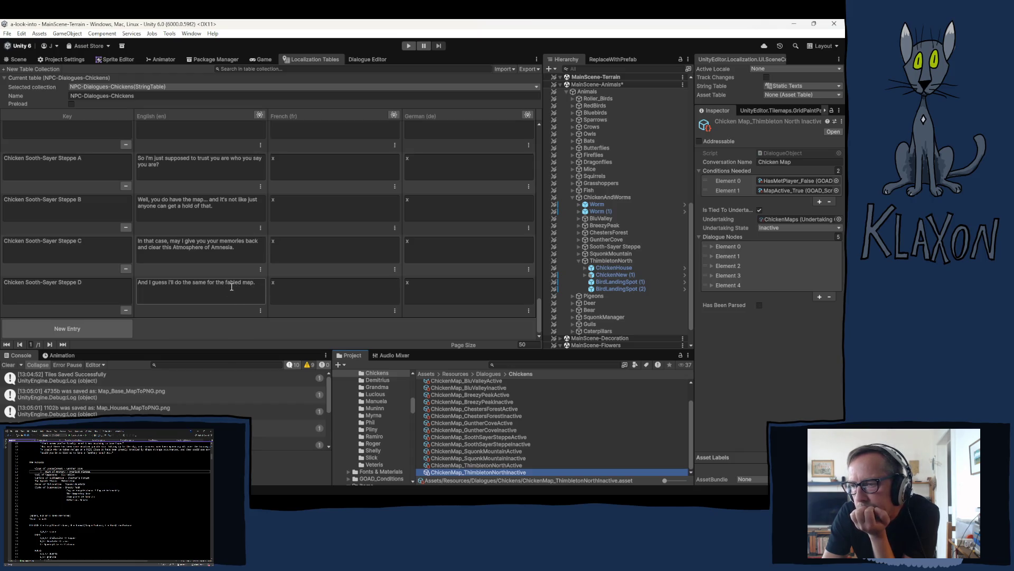
pyautogui.scroll(5, 219, 284)
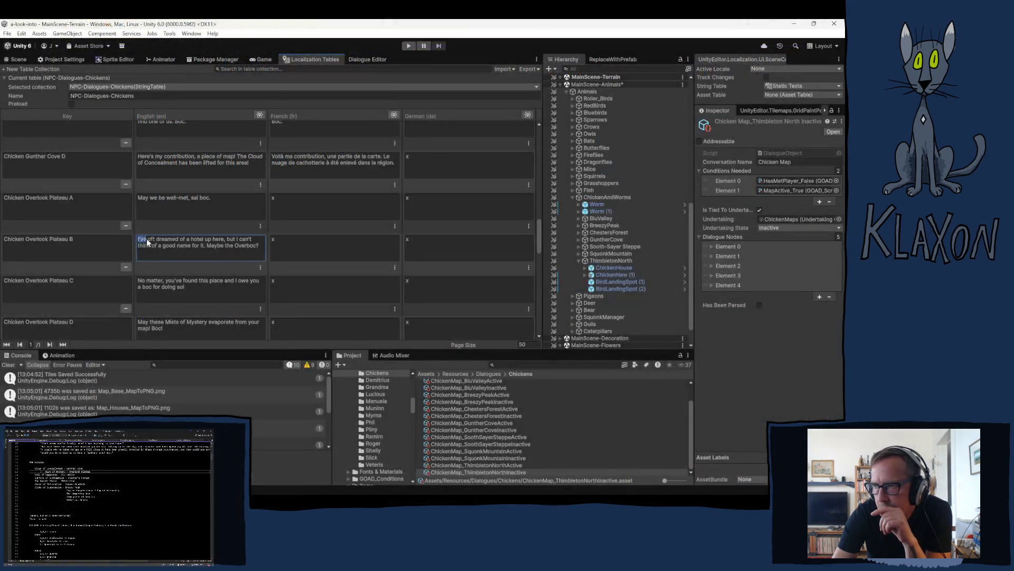
# Return to the Unity chicken dialogue table at the Chicken Overlook Plateau B English cell.
pyautogui.click(183, 245)
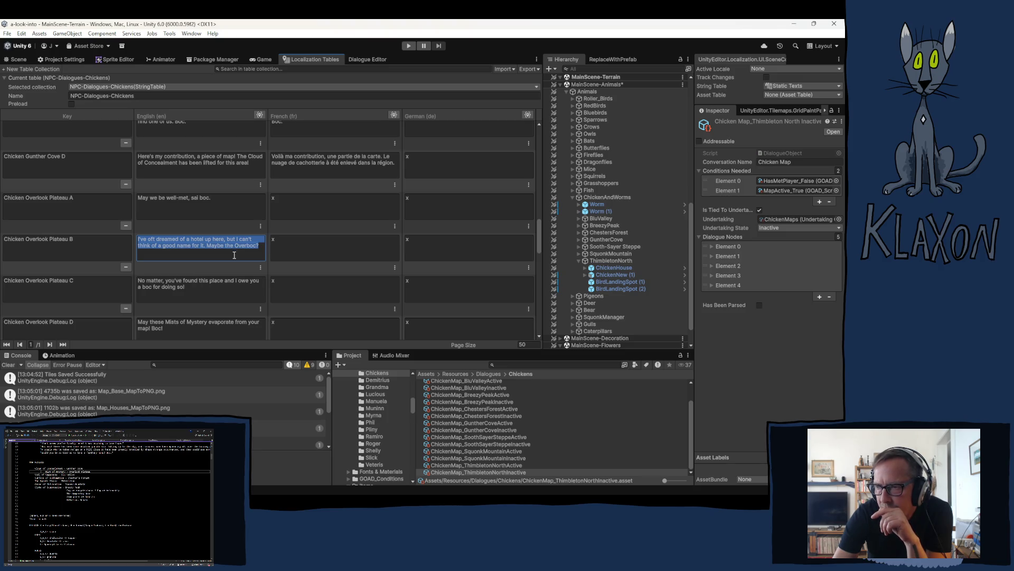
# Rewrite the Plateau B English line as "Mayhaps you've stumbled upon the kinship from which I hail?".
pyautogui.rightClick(234, 255)
pyautogui.click(248, 263)
pyautogui.click(148, 280)
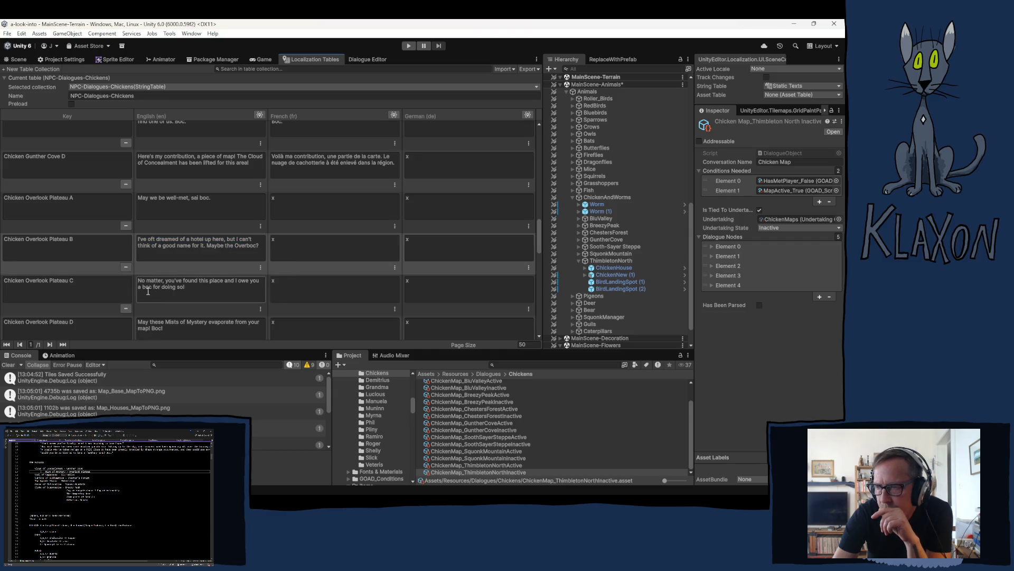
pyautogui.tripleClick(151, 281)
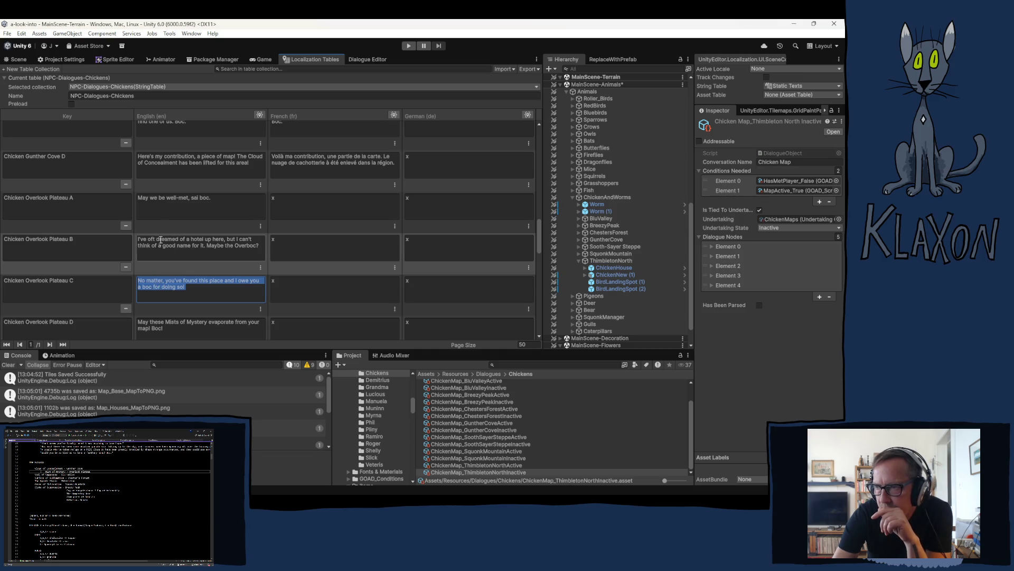
pyautogui.tripleClick(261, 247)
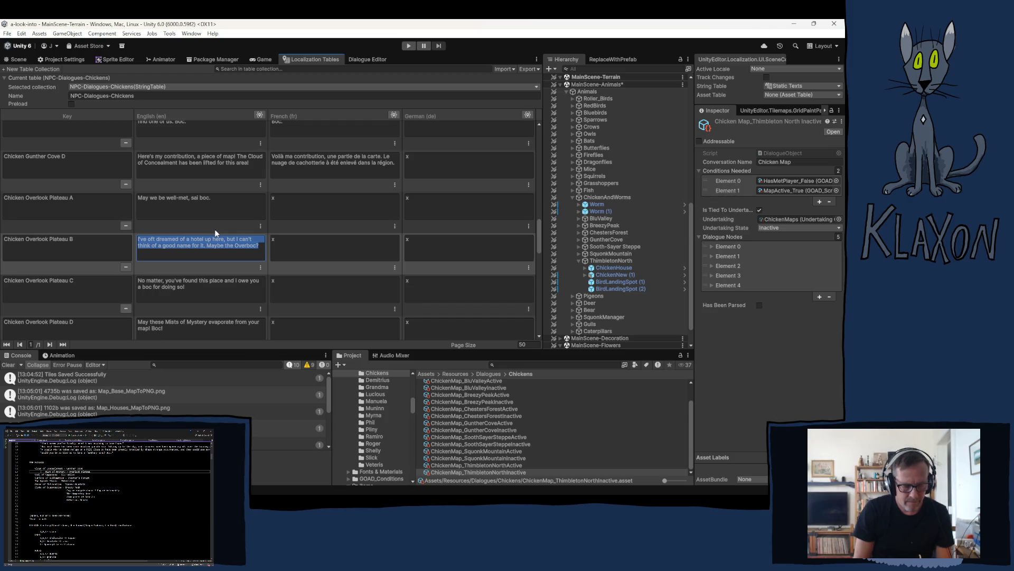
pyautogui.write('May')
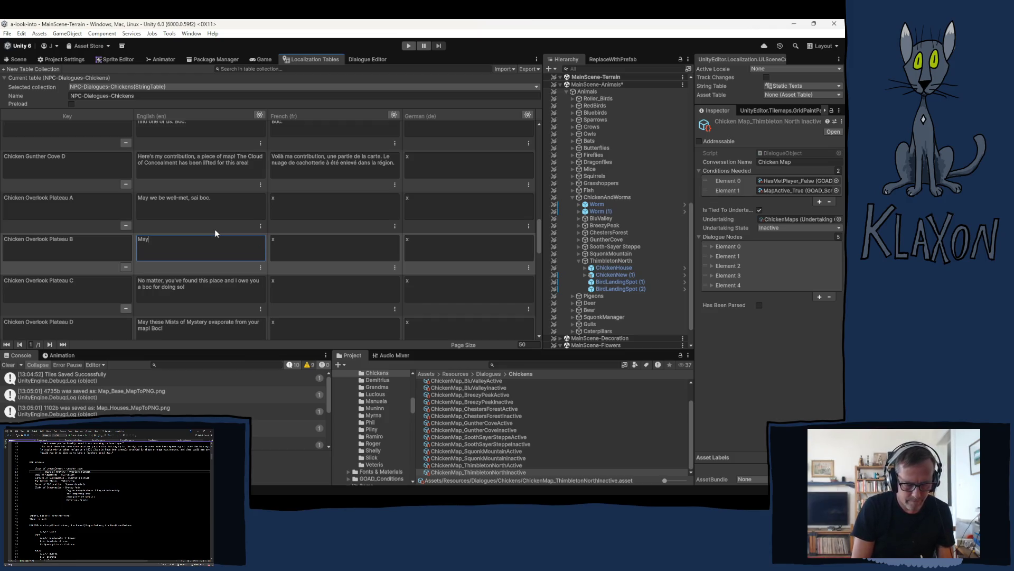
pyautogui.write('haps you')
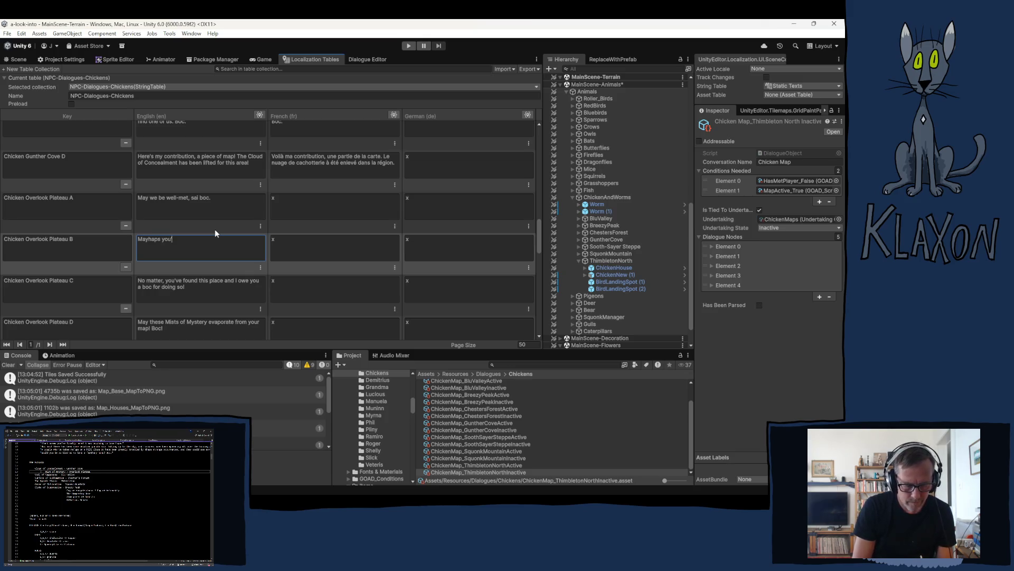
pyautogui.write("'ve stu")
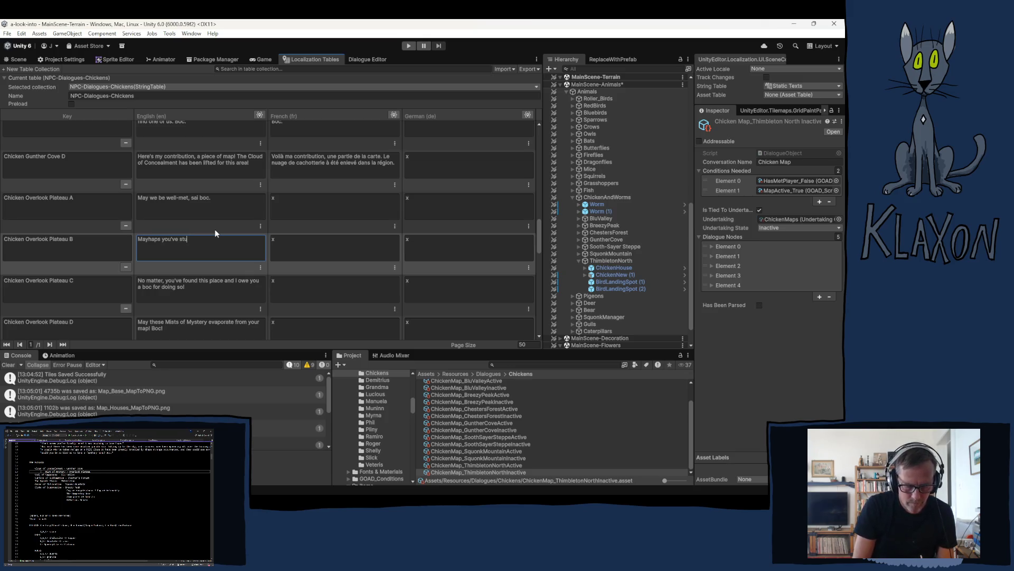
pyautogui.write('mbled upon mine')
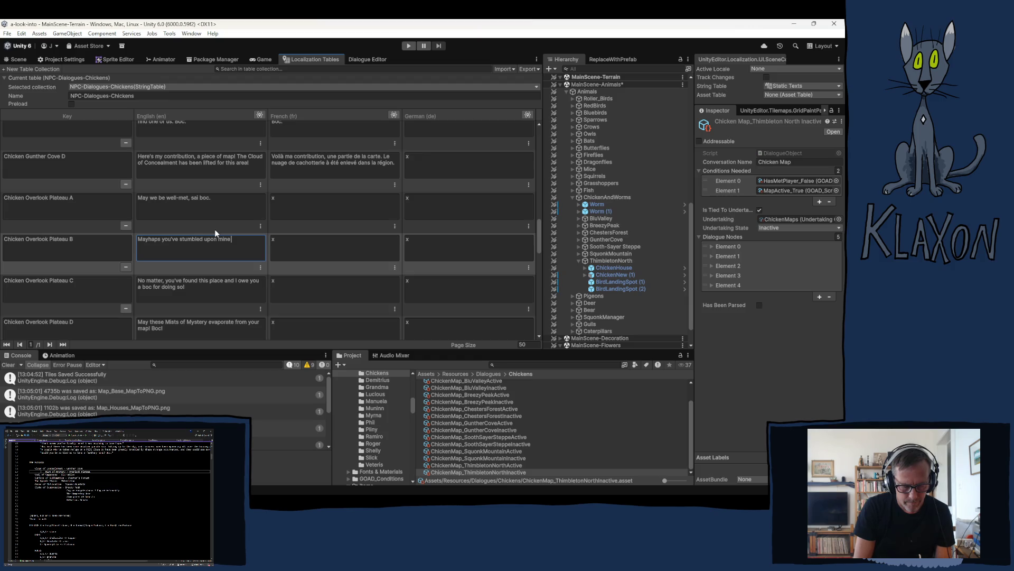
pyautogui.write(' k')
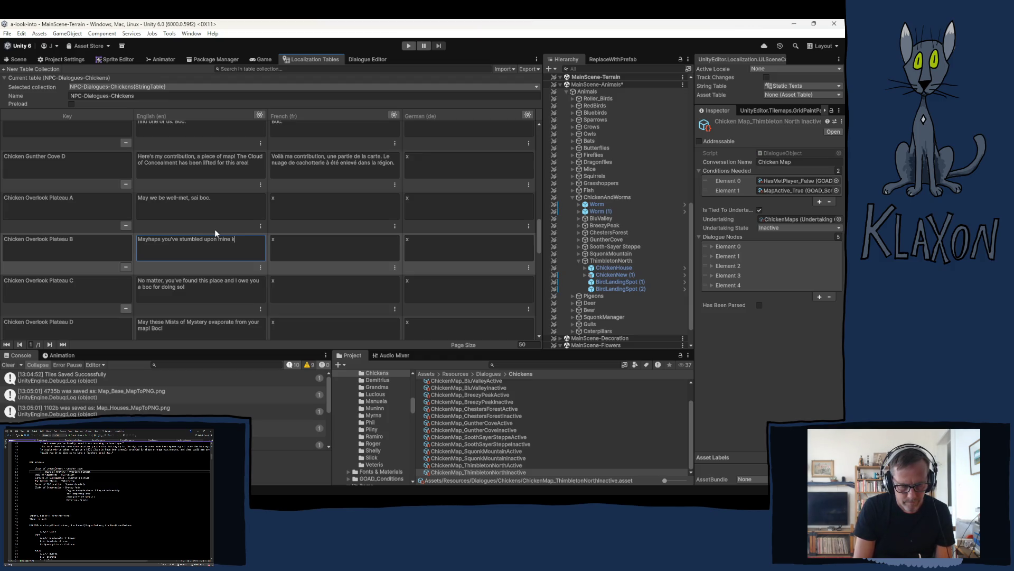
pyautogui.write('inship')
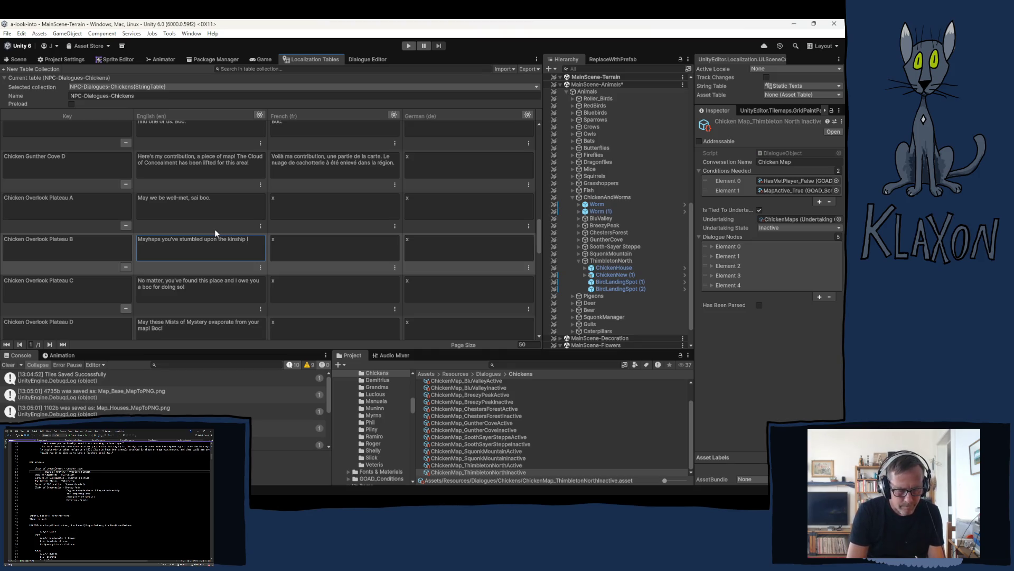
pyautogui.write('call')
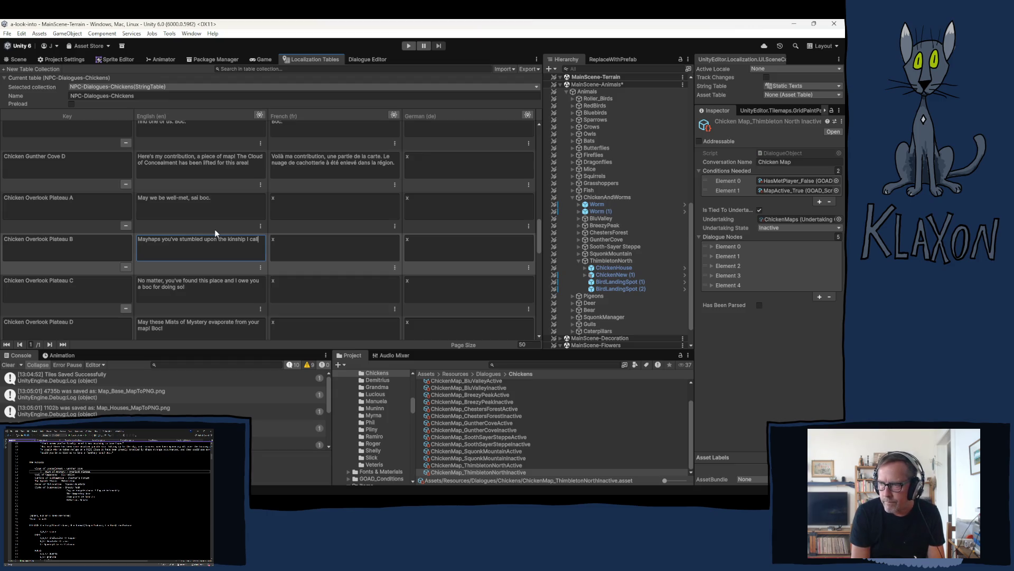
pyautogui.press('BackSpace')
pyautogui.press('BackSpace')
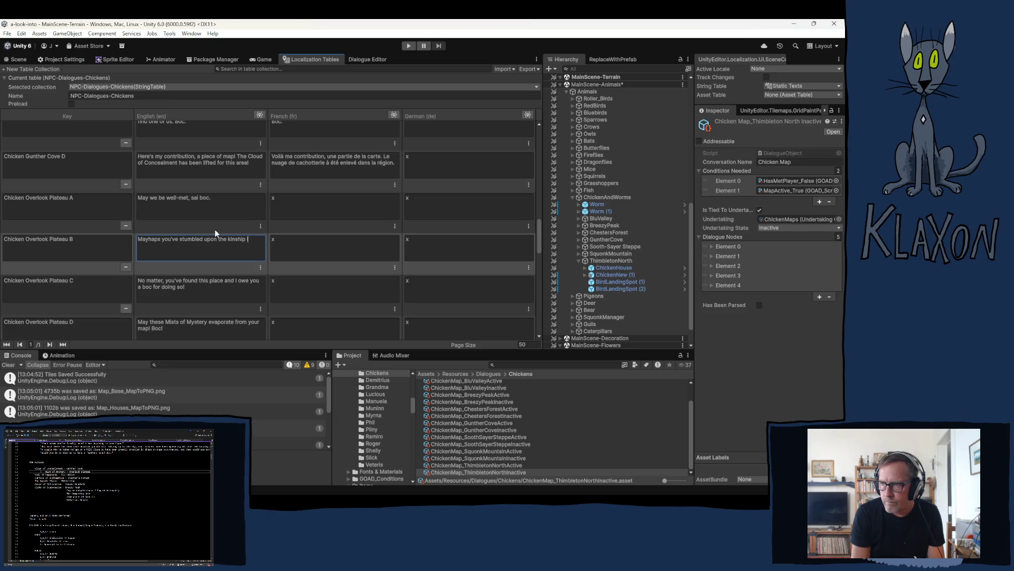
pyautogui.write('fro')
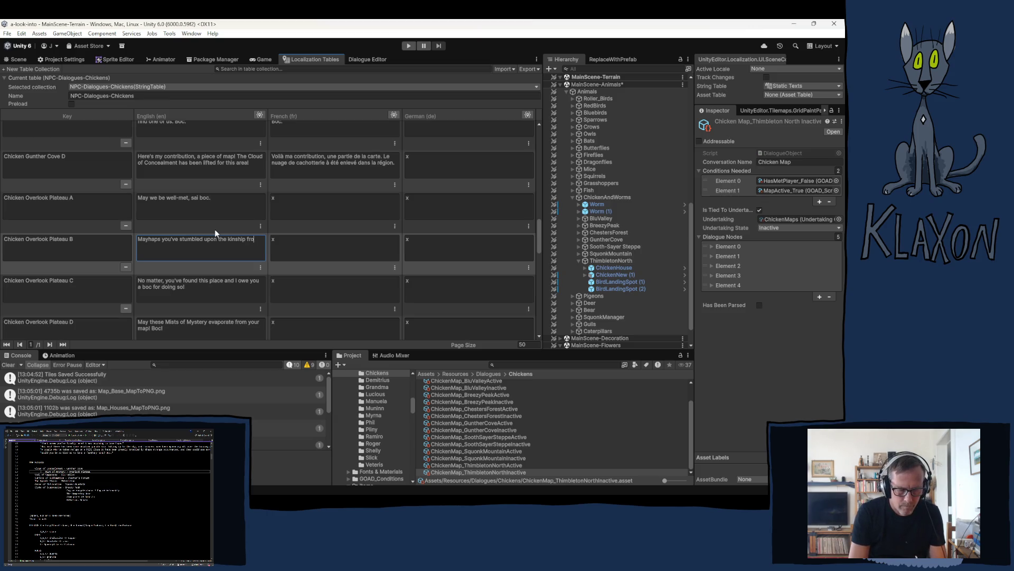
pyautogui.write('m which I')
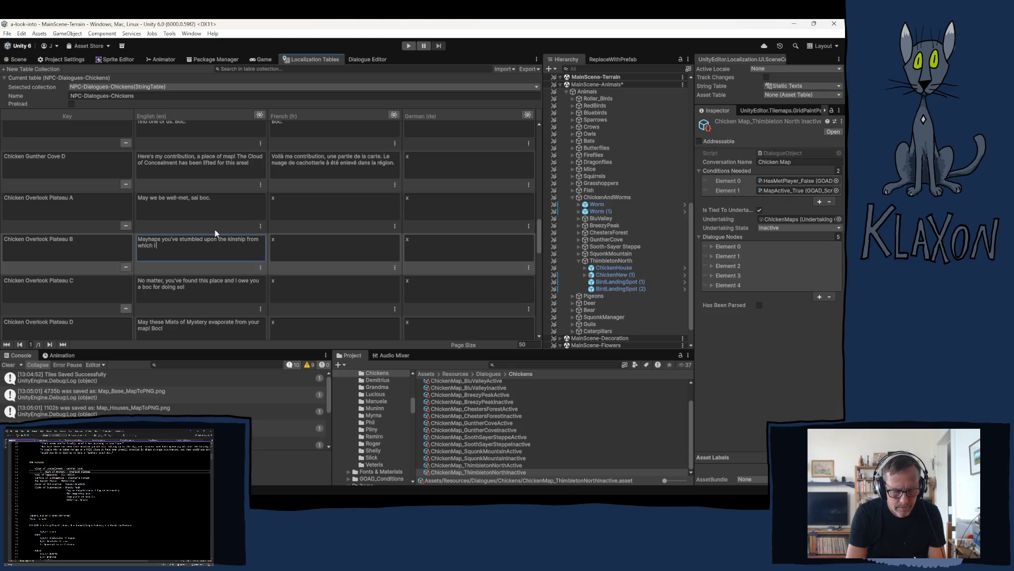
pyautogui.write('ha')
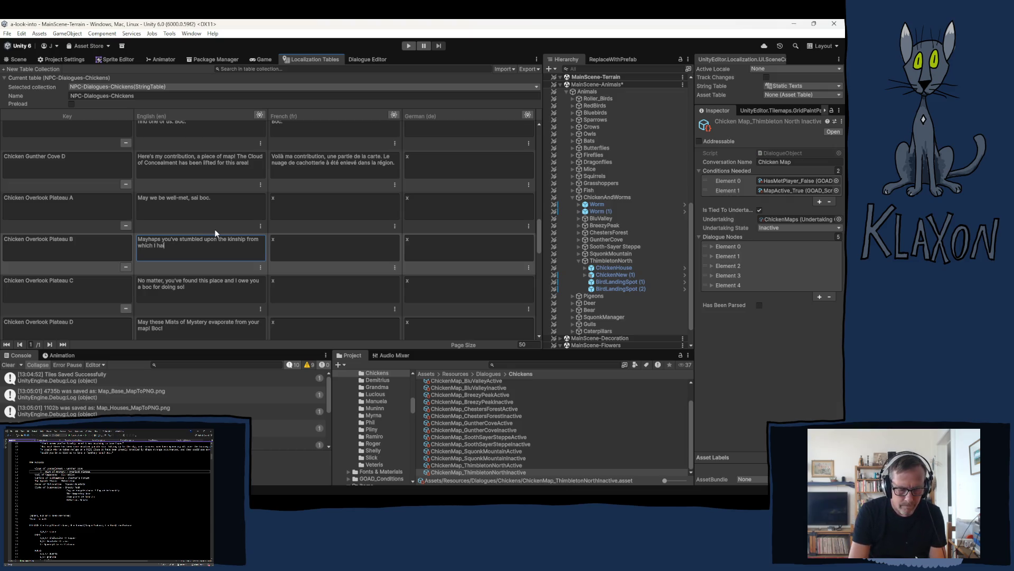
pyautogui.write('il?')
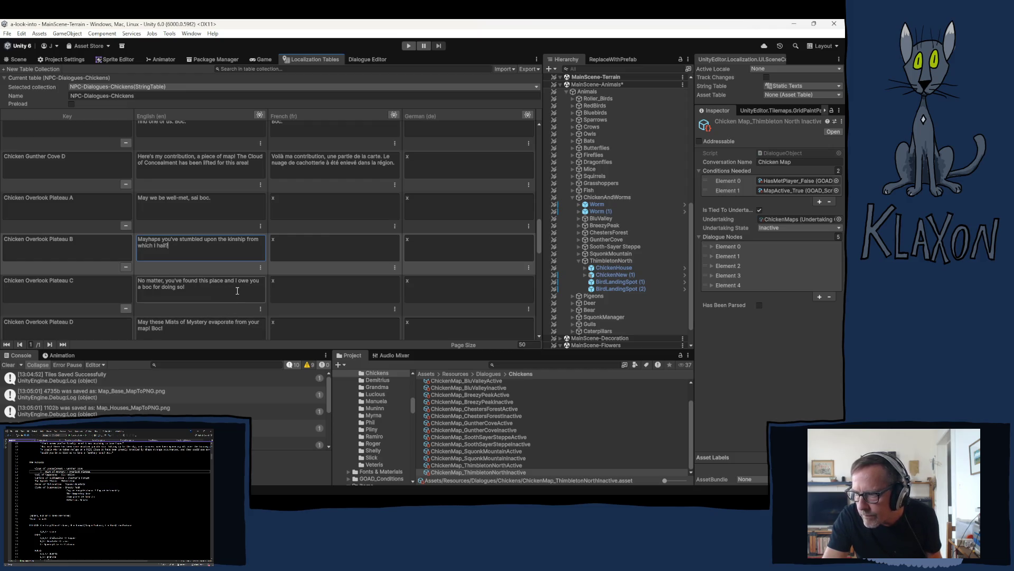
pyautogui.click(223, 282)
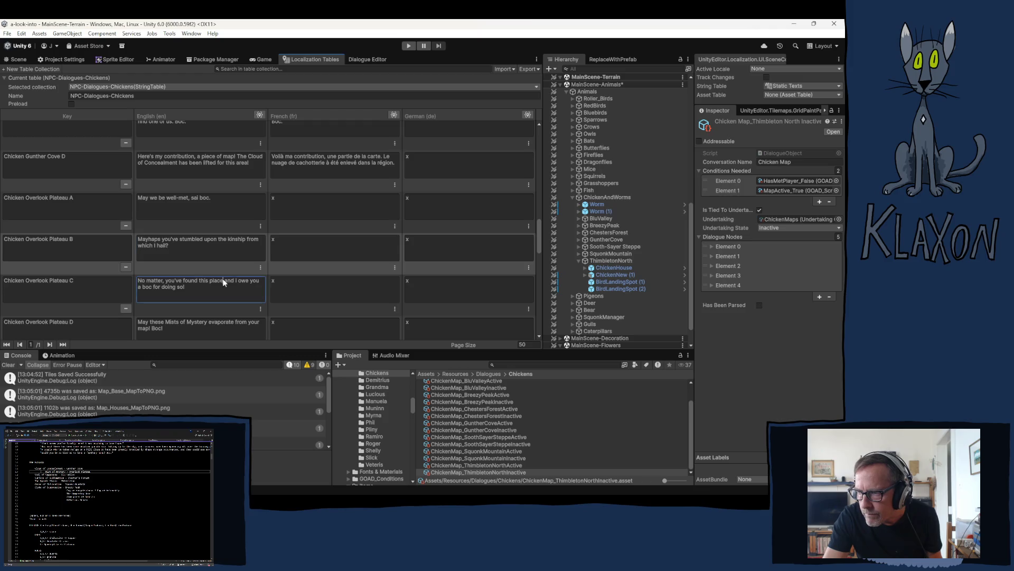
# Insert ", and myself," after "this place" in the Chicken Overlook Plateau C English line.
pyautogui.click(224, 281)
pyautogui.click(224, 282)
pyautogui.write(', and myself and ')
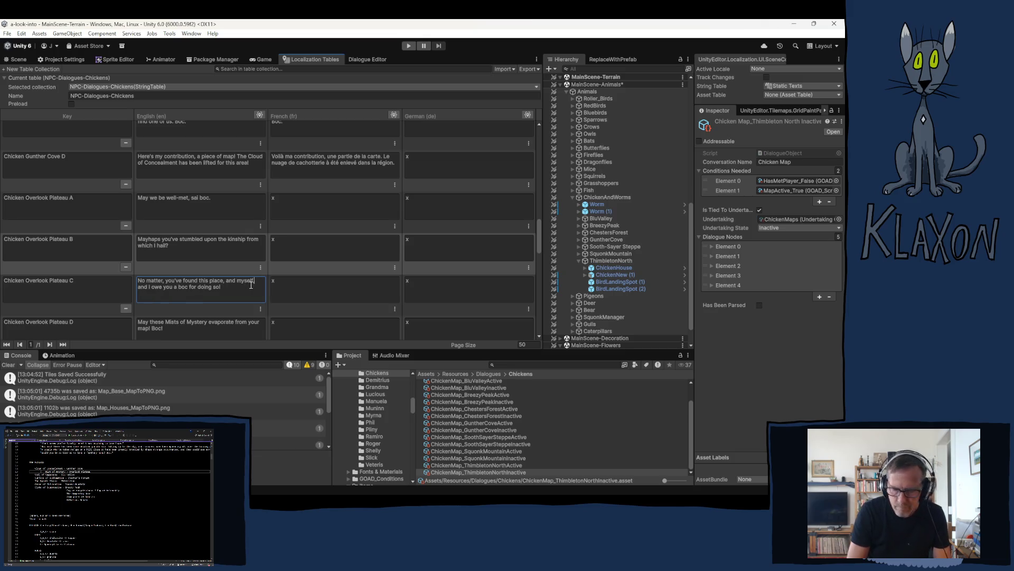
pyautogui.write(',')
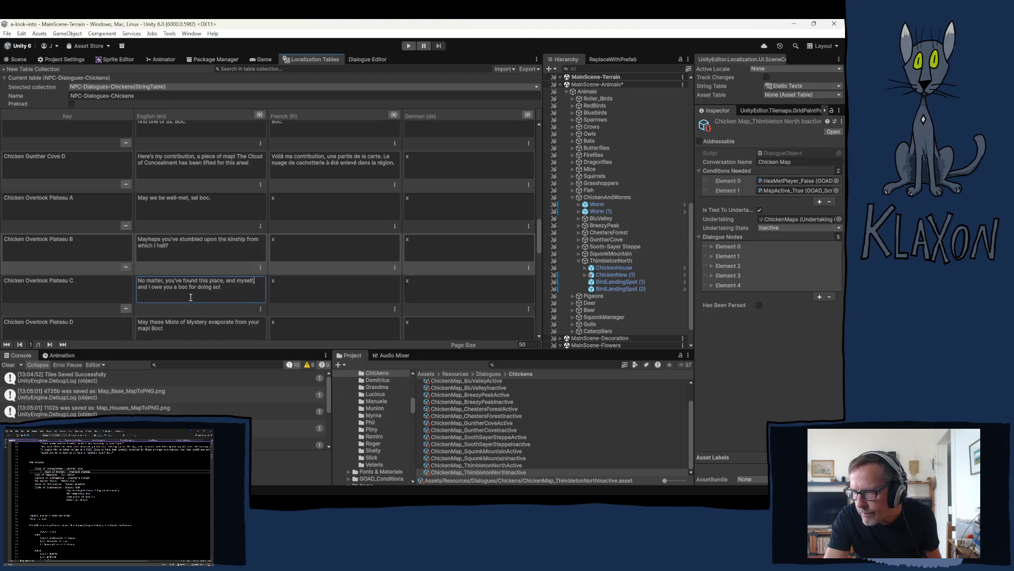
pyautogui.scroll(-2, 190, 298)
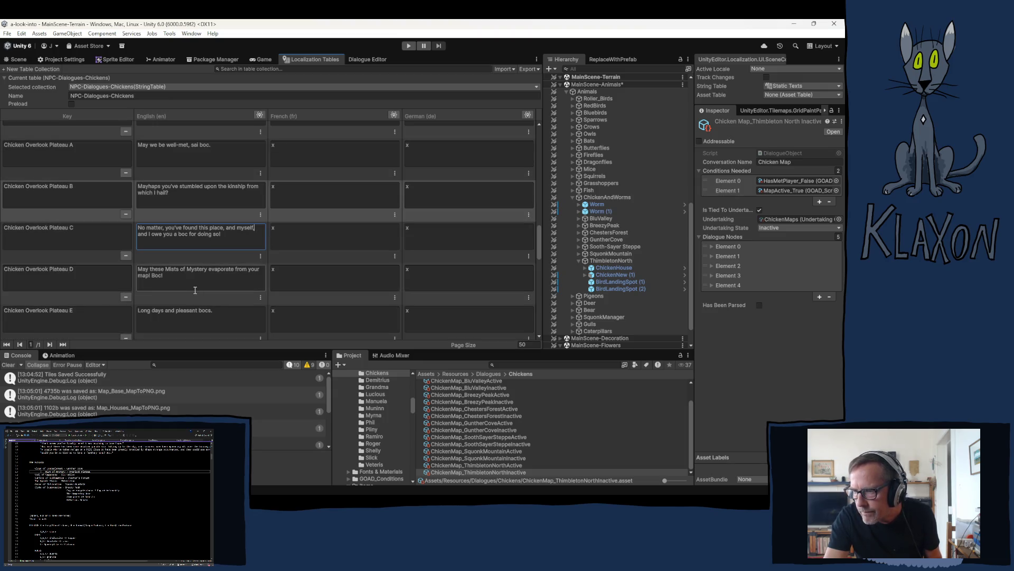
pyautogui.scroll(-1, 195, 287)
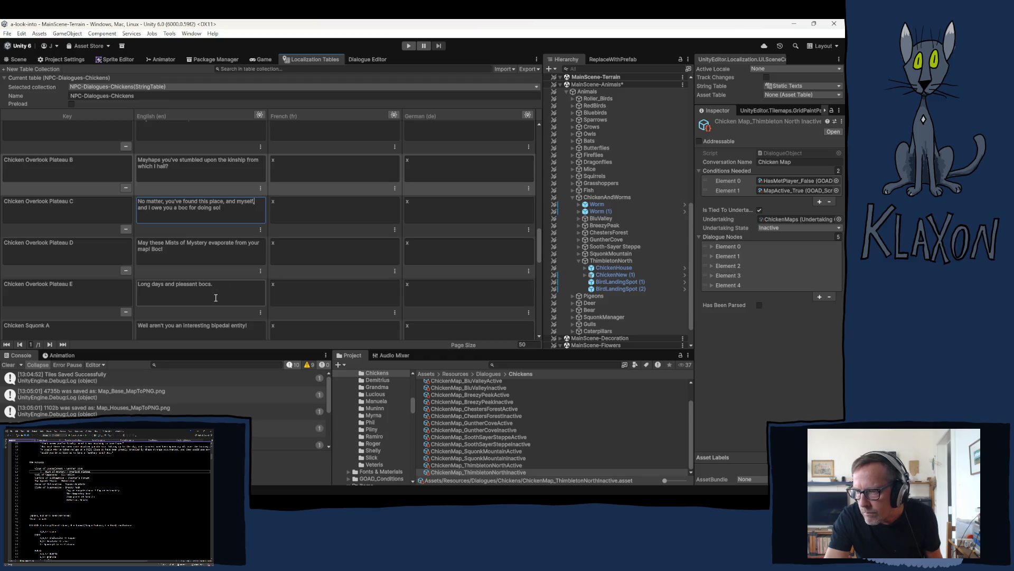
pyautogui.scroll(-4, 215, 296)
pyautogui.scroll(4, 215, 303)
pyautogui.scroll(3, 211, 299)
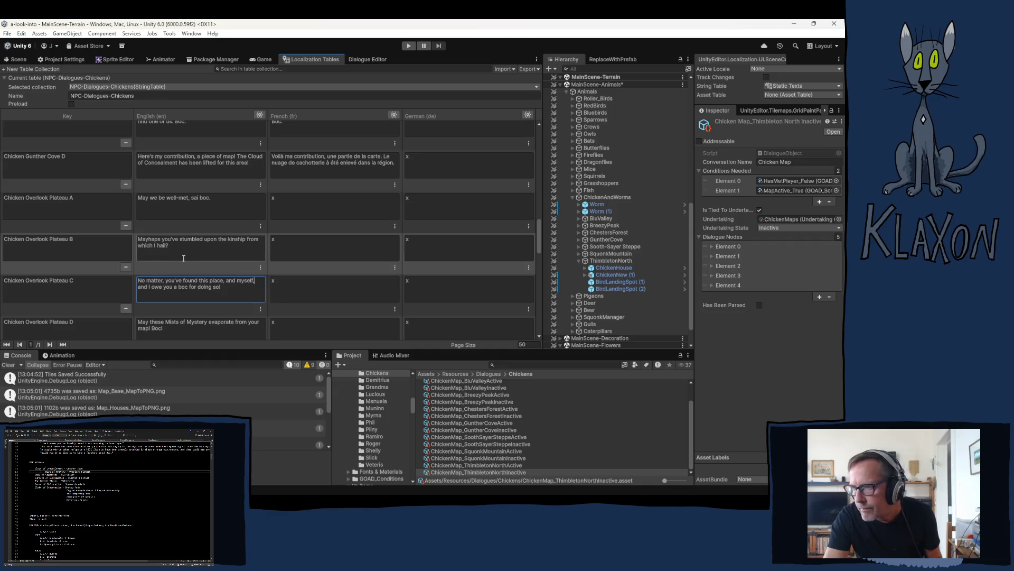
# Select "Overlook Plateau" in the Chicken Overlook Plateau A key.
pyautogui.scroll(-2, 184, 259)
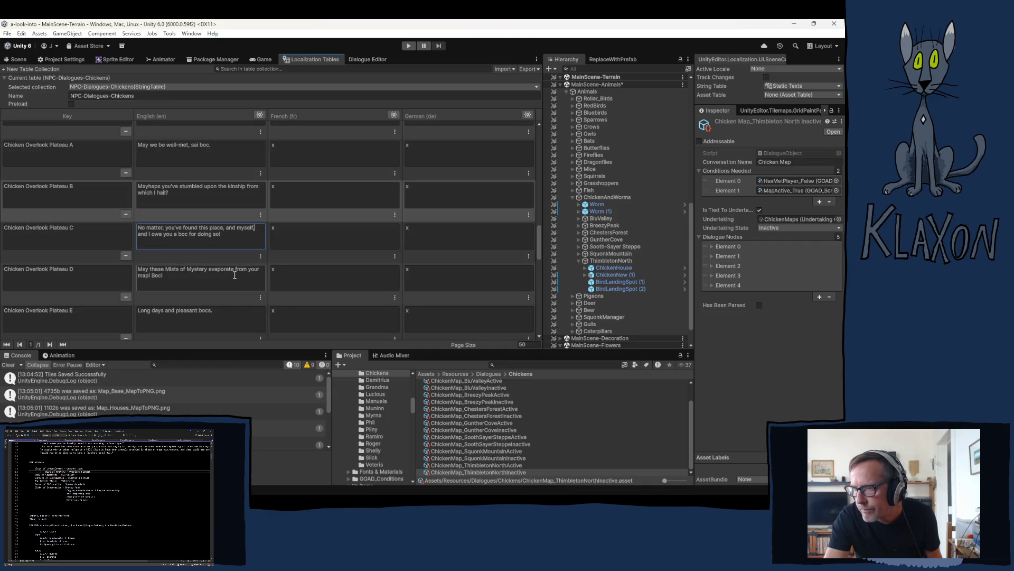
pyautogui.scroll(-1, 208, 300)
pyautogui.scroll(-1, 224, 294)
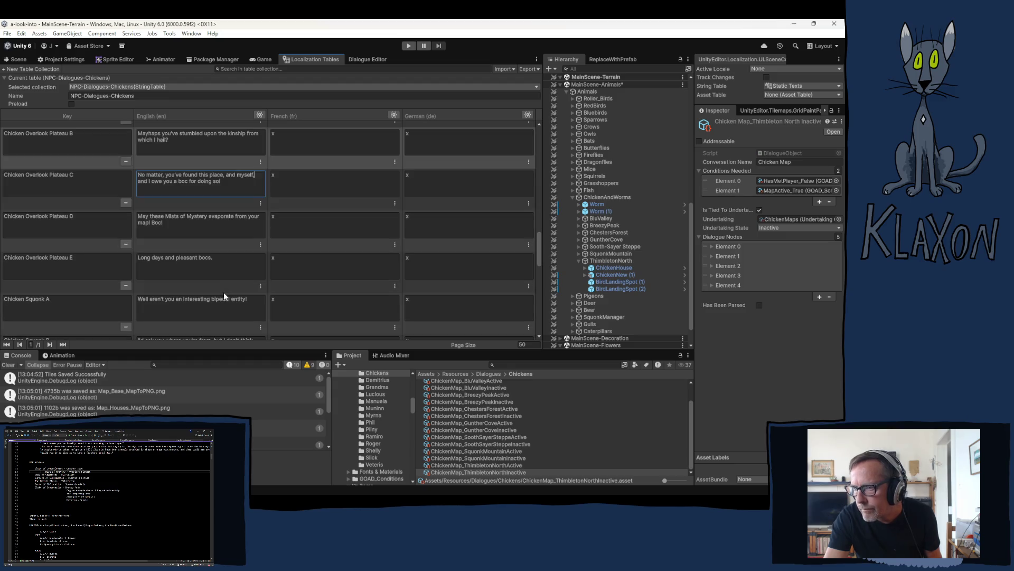
pyautogui.scroll(3, 198, 262)
pyautogui.scroll(1, 198, 262)
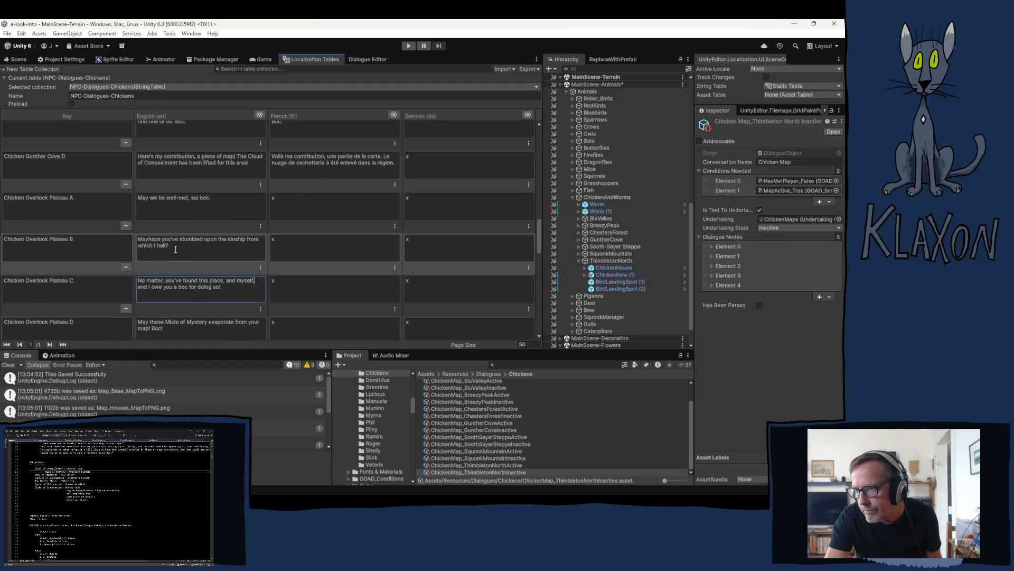
pyautogui.moveTo(69, 197); pyautogui.dragTo(49, 199)
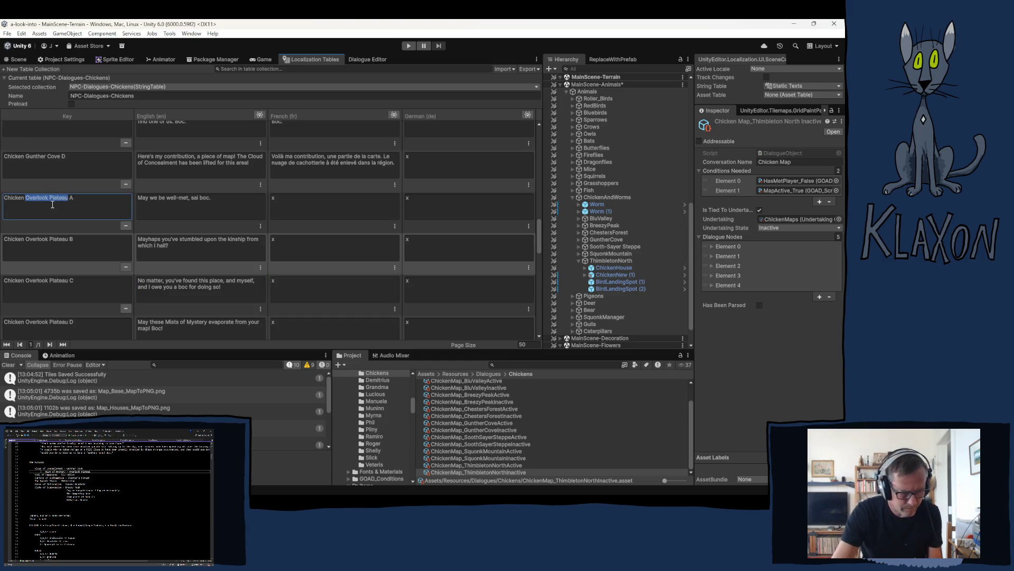
# Replace "Overlook Plateau" with "Beach" in the A, B and C chicken dialogue keys.
pyautogui.write('Beach')
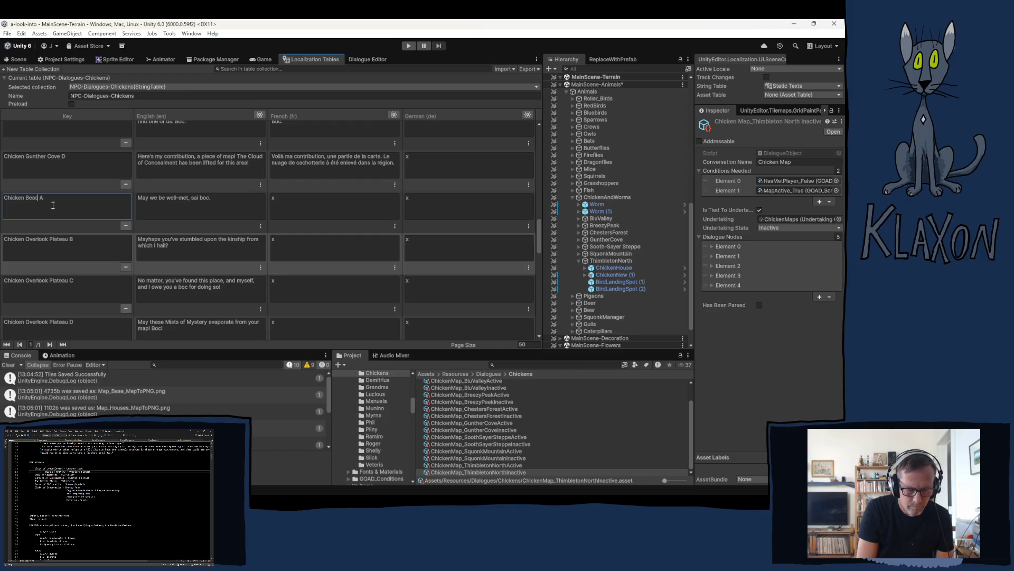
pyautogui.hotkey('shift', 'Left')
pyautogui.hotkey('shift', 'Left')
pyautogui.hotkey('shift', 'Left')
pyautogui.hotkey('ctrl', 'c')
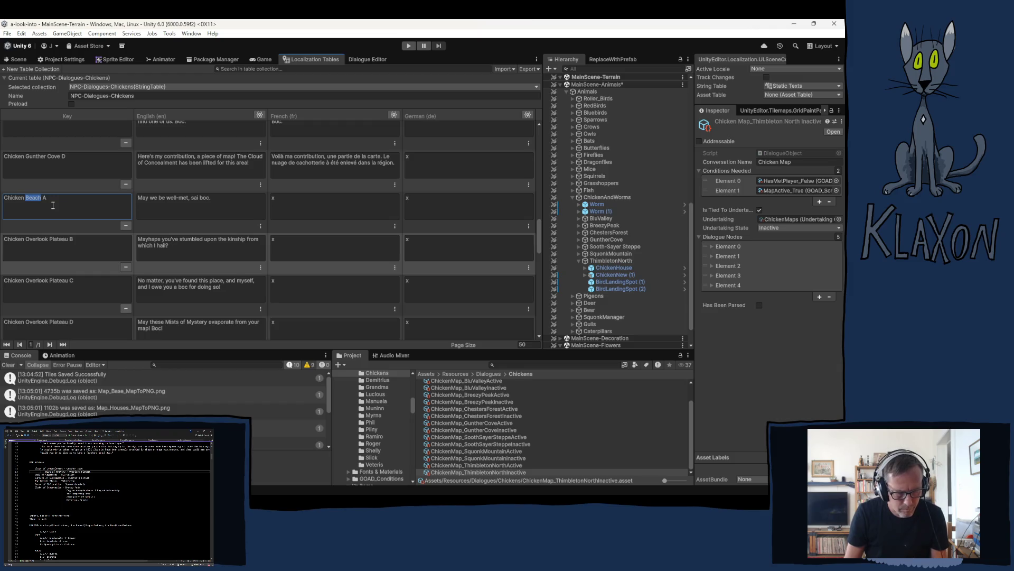
pyautogui.moveTo(39, 244); pyautogui.dragTo(54, 240)
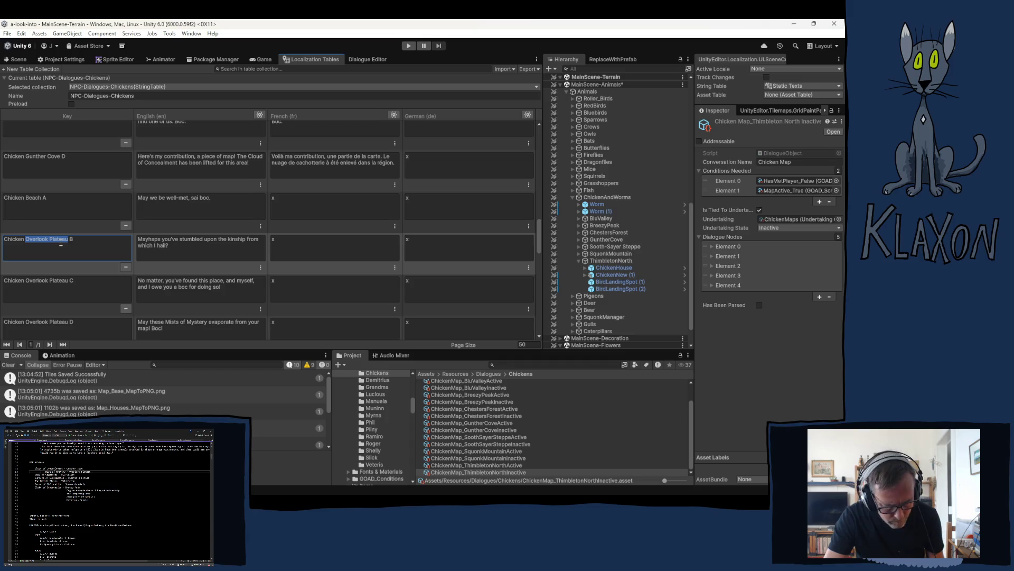
pyautogui.hotkey('ctrl', 'v')
pyautogui.click(35, 284)
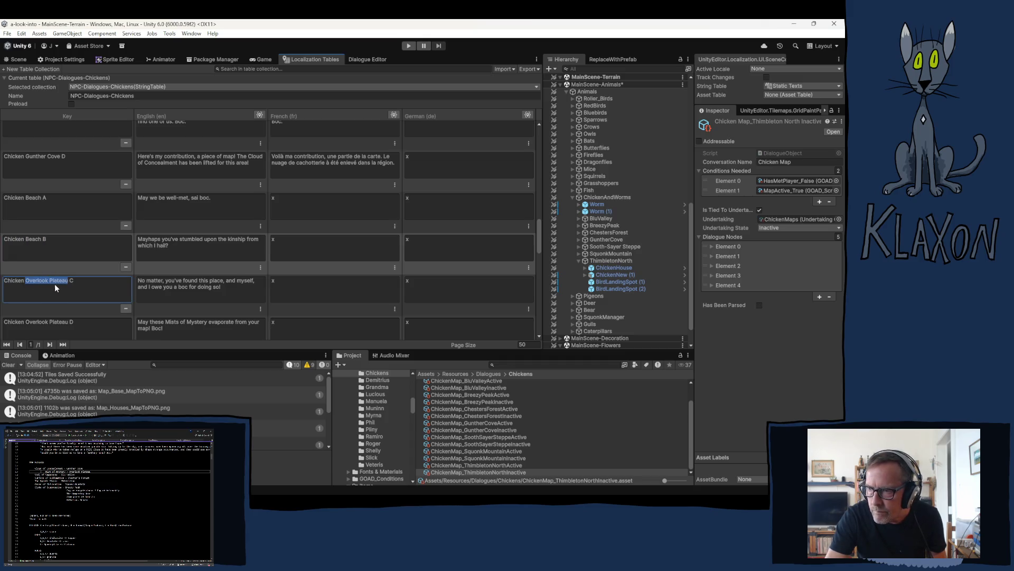
pyautogui.hotkey('ctrl', 'v')
# Rename the D and E keys to Chicken Beach D and Chicken Beach E.
pyautogui.click(37, 324)
pyautogui.moveTo(26, 323); pyautogui.dragTo(68, 323)
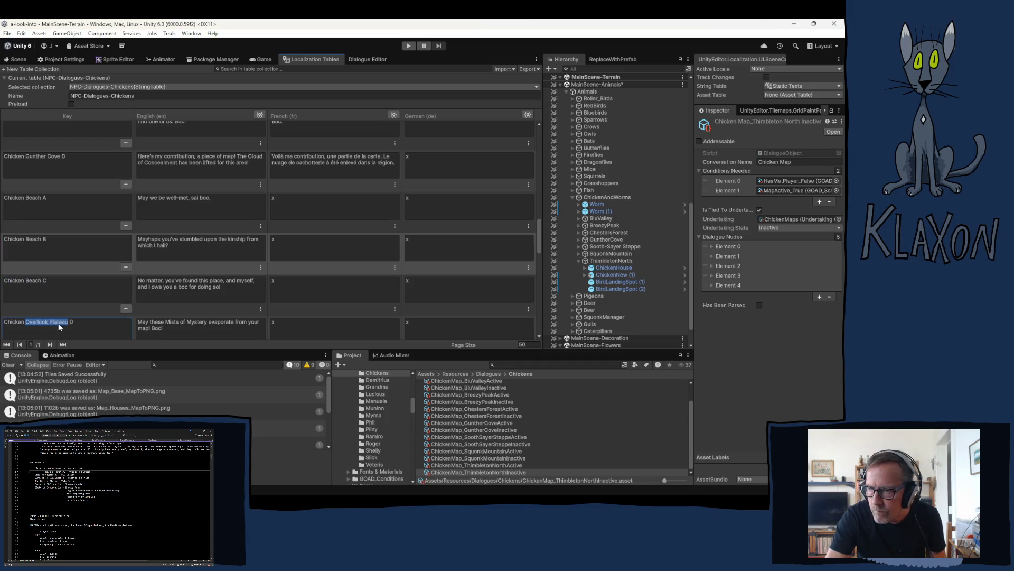
pyautogui.hotkey('ctrl', 'v')
pyautogui.scroll(-2, 57, 320)
pyautogui.click(35, 285)
pyautogui.hotkey('ctrl', 'v')
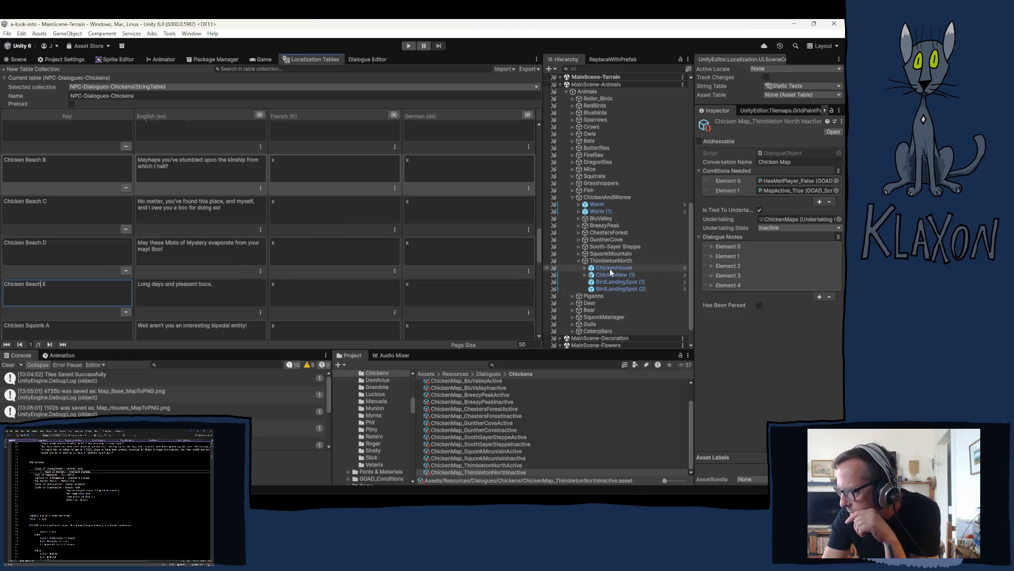
pyautogui.click(578, 261)
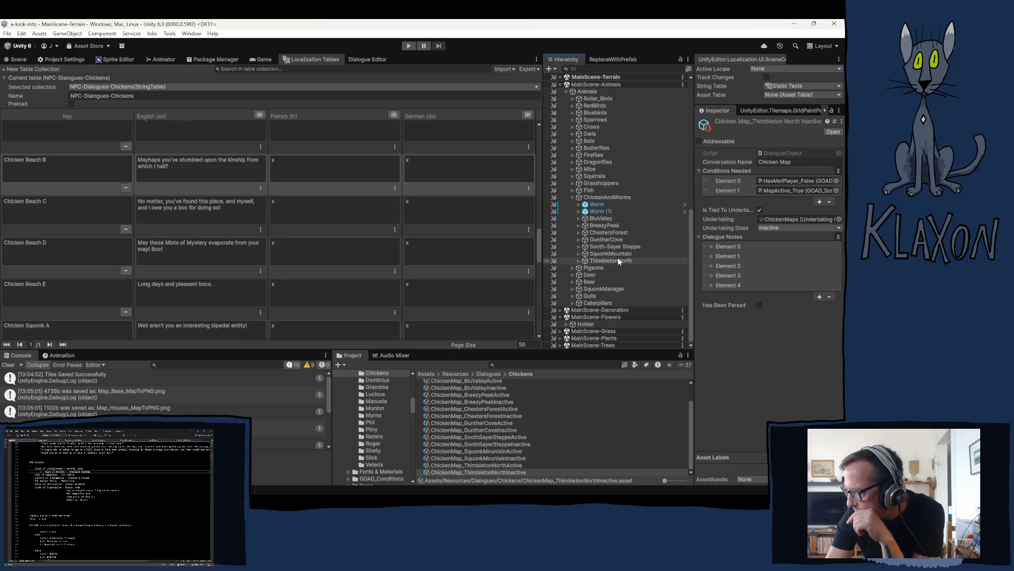
# Select the BluValley object under ChickenAndWorms to show it in the Inspector.
pyautogui.click(601, 219)
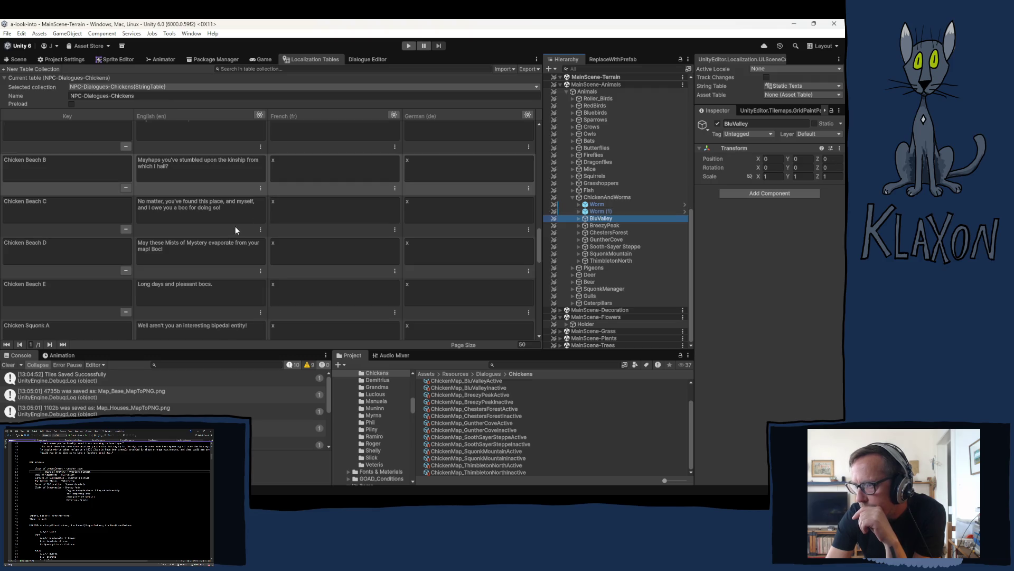
pyautogui.scroll(1, 233, 202)
pyautogui.scroll(2, 233, 201)
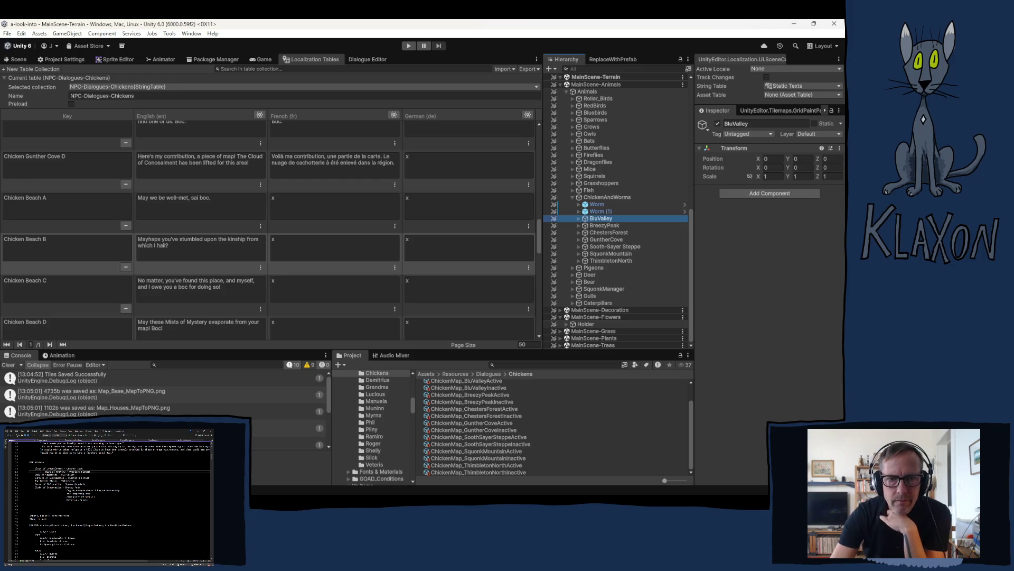
# Change "Overlook Plateau" to "Beach" on line 57 of story.txt and save it.
pyautogui.hotkey('alt', 'Tab')
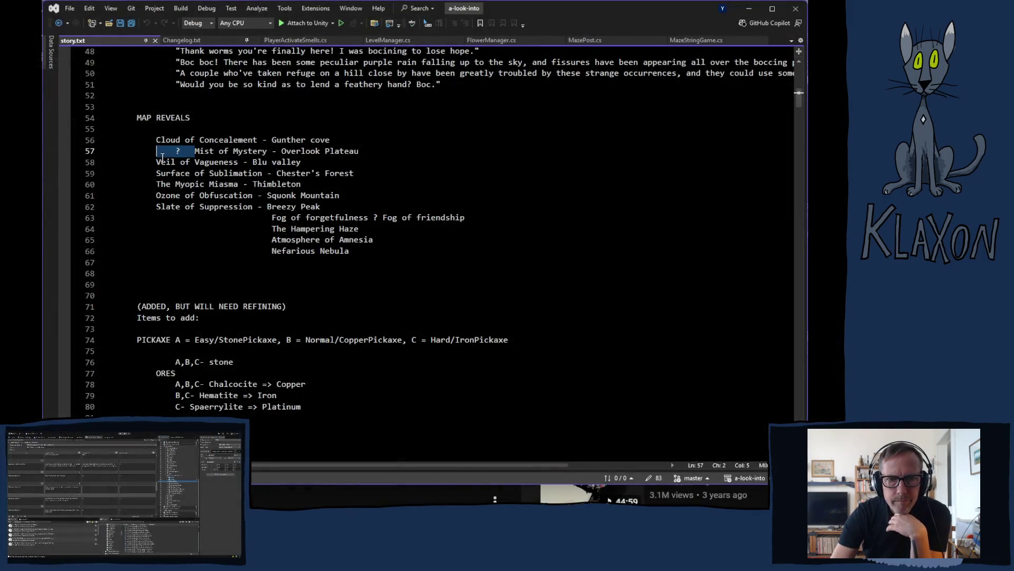
pyautogui.press('Left')
pyautogui.moveTo(243, 152)
pyautogui.mouseDown()
pyautogui.moveTo(317, 161)
pyautogui.moveTo(322, 152)
pyautogui.mouseUp()
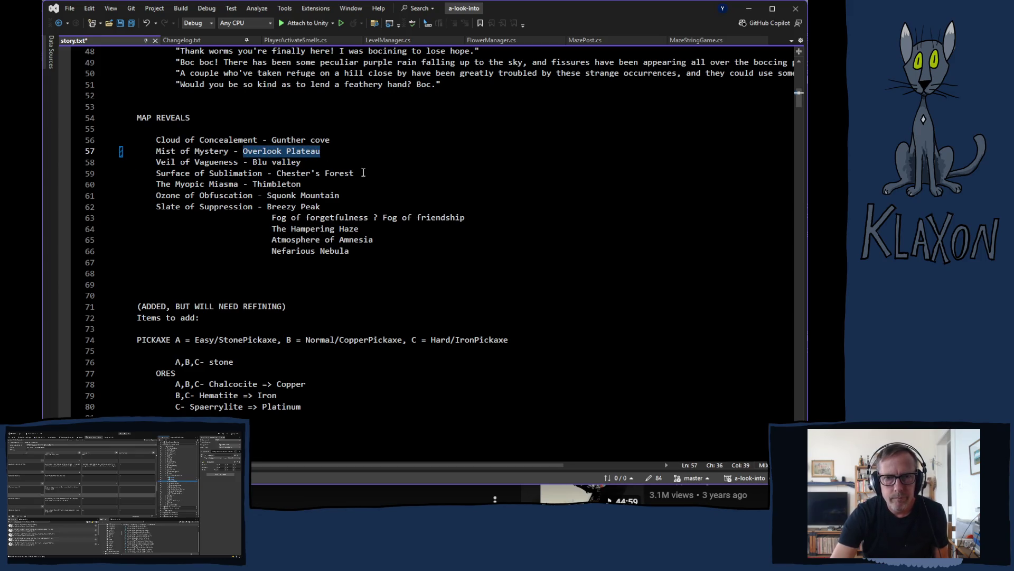
pyautogui.write('Beach')
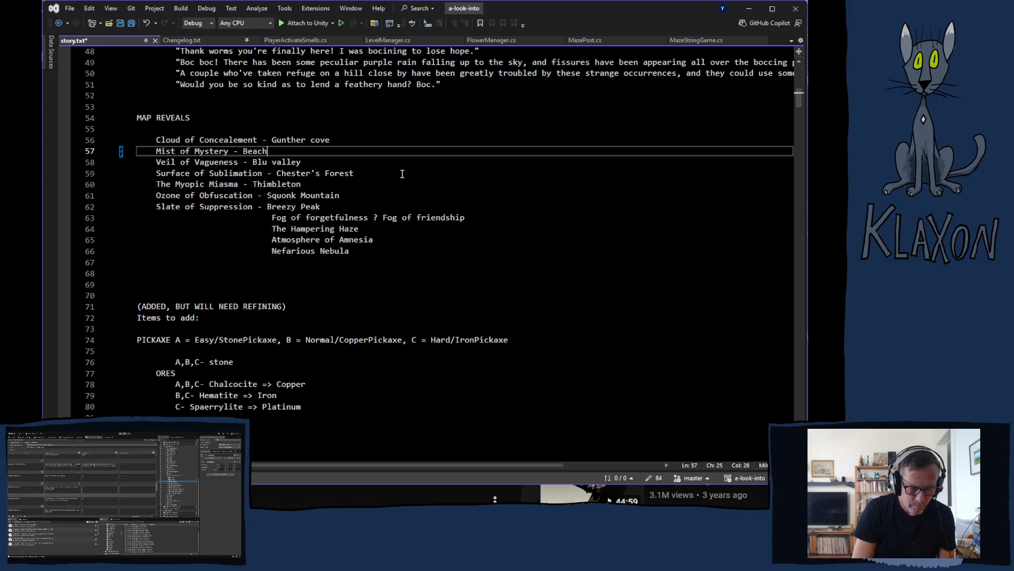
pyautogui.hotkey('ctrl', 's')
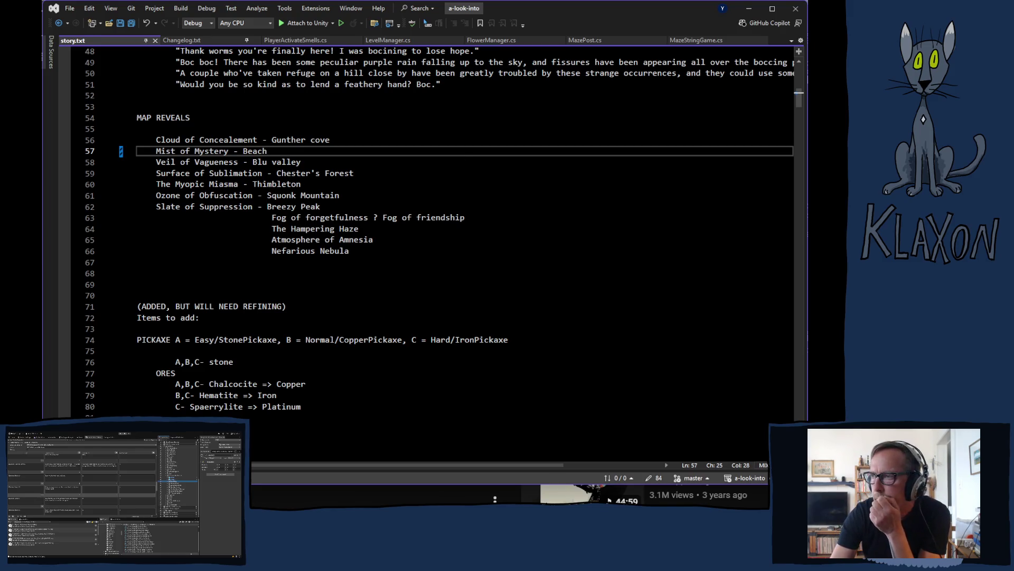
pyautogui.hotkey('alt', 'Tab')
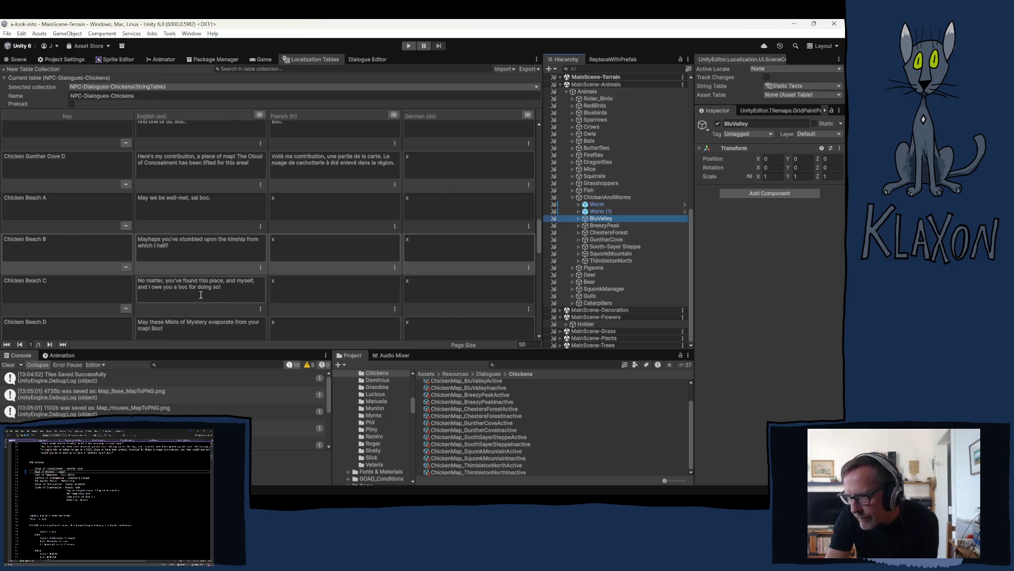
# Duplicate the BluValley object and name the copy Beach.
pyautogui.scroll(-3, 201, 295)
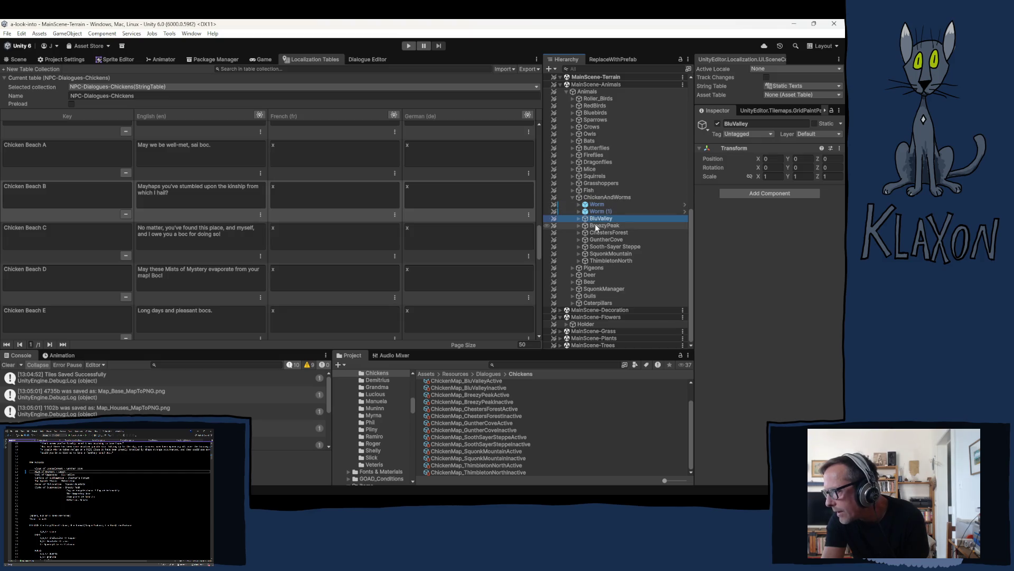
pyautogui.click(599, 211)
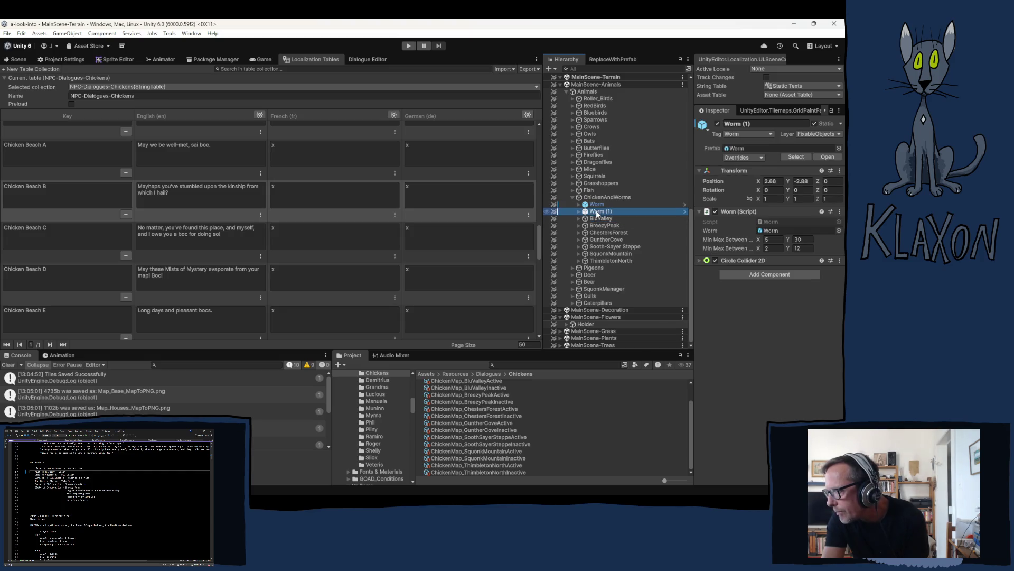
pyautogui.click(600, 219)
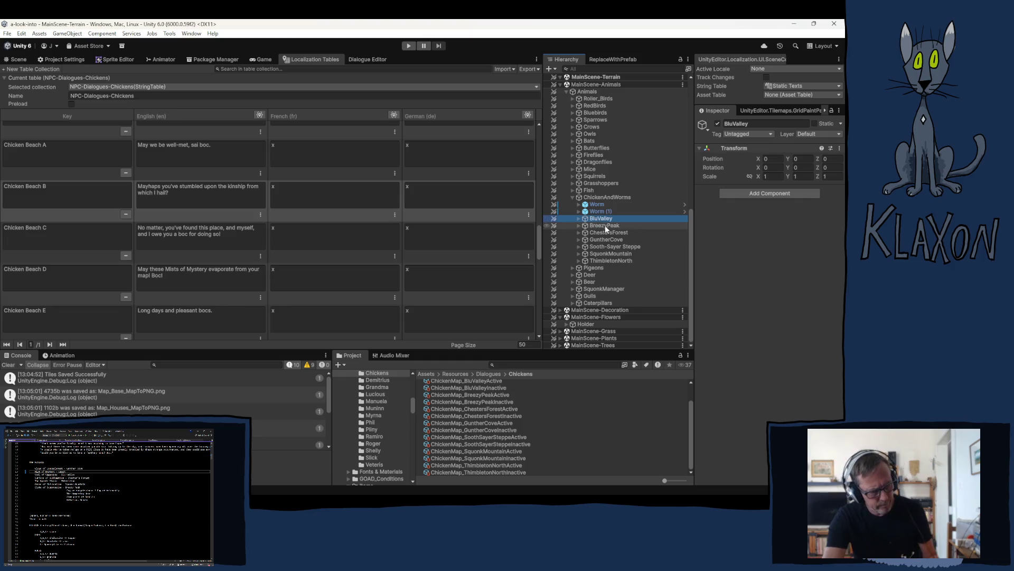
pyautogui.hotkey('ctrl', 'd')
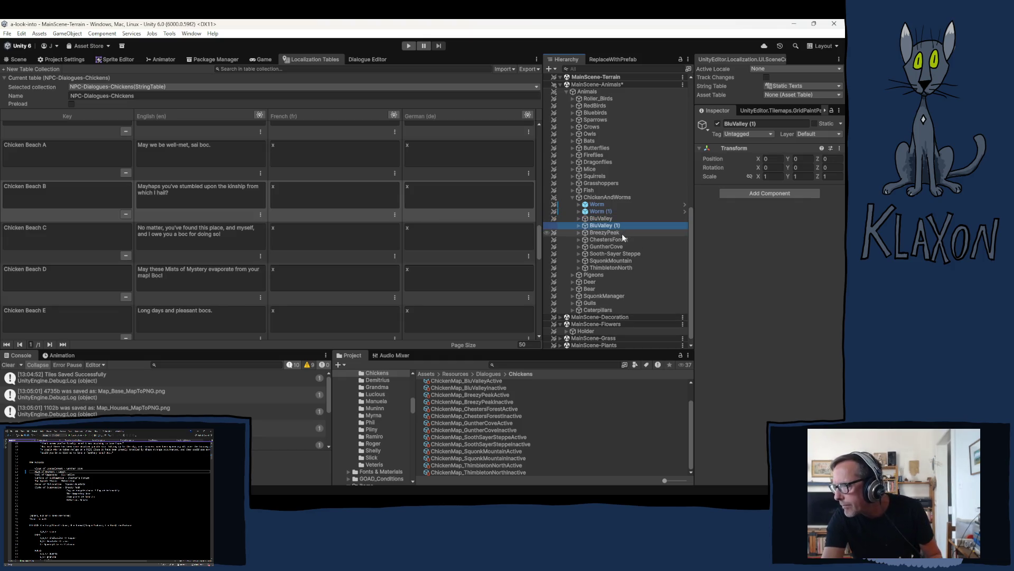
pyautogui.click(601, 226)
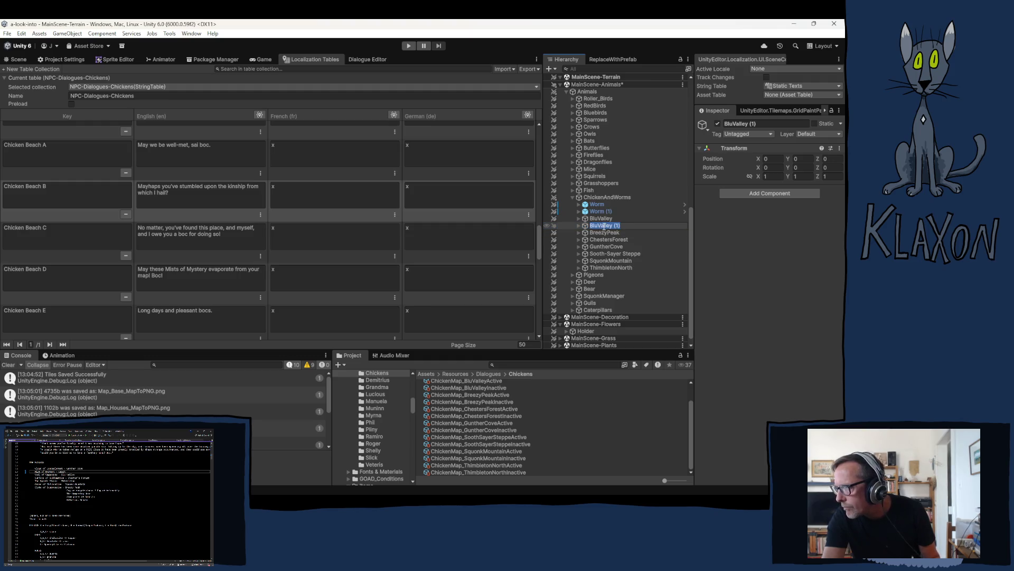
pyautogui.write('Beach')
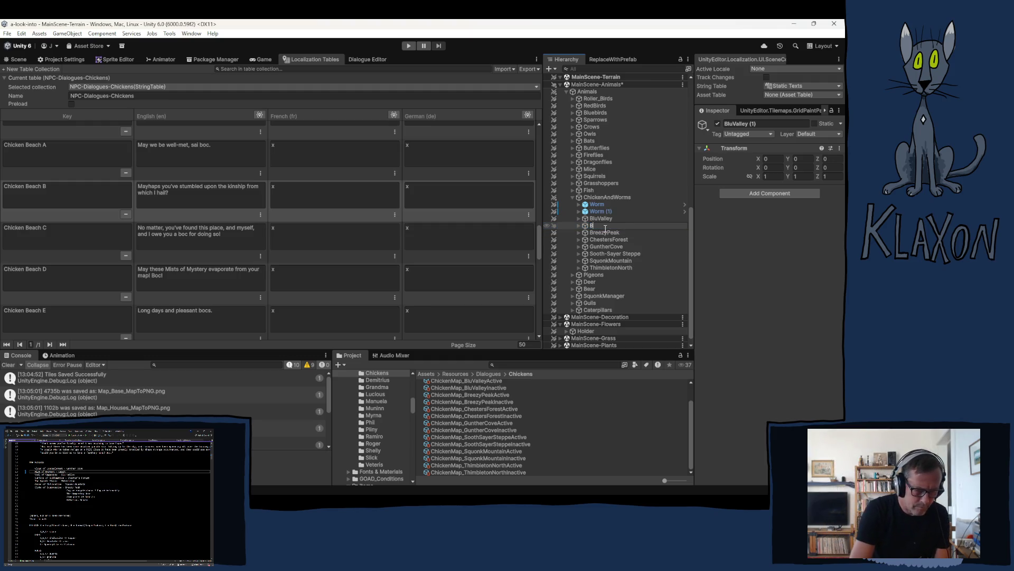
pyautogui.press('Return')
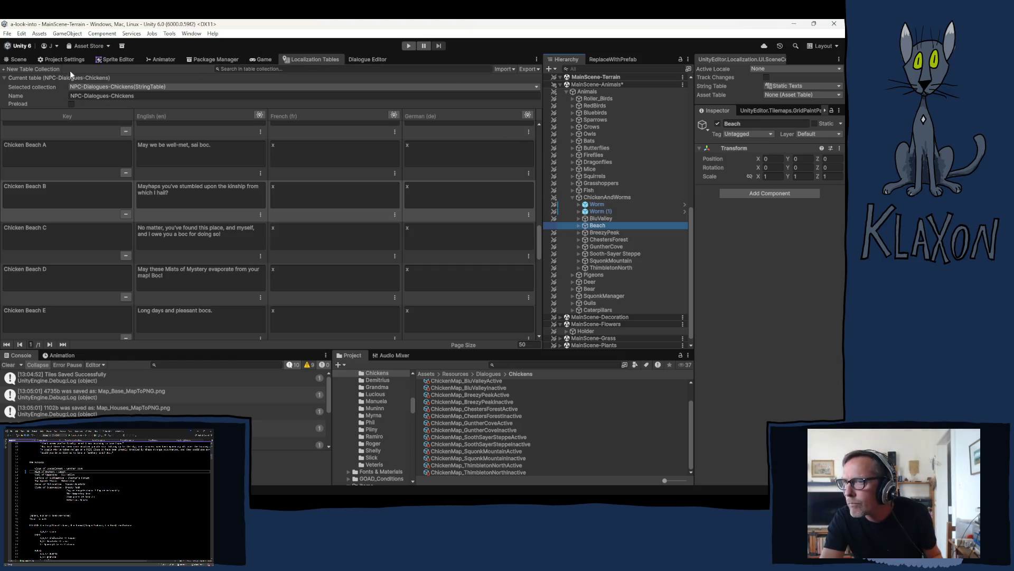
pyautogui.click(19, 59)
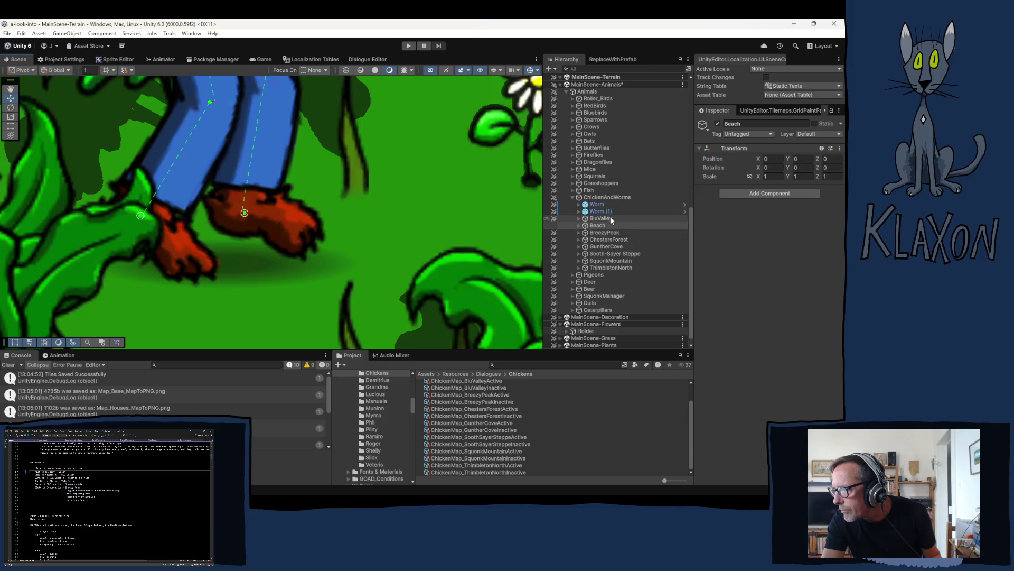
# Expand the Beach group and frame its ChickenNew (1) chicken in the Scene view.
pyautogui.click(578, 224)
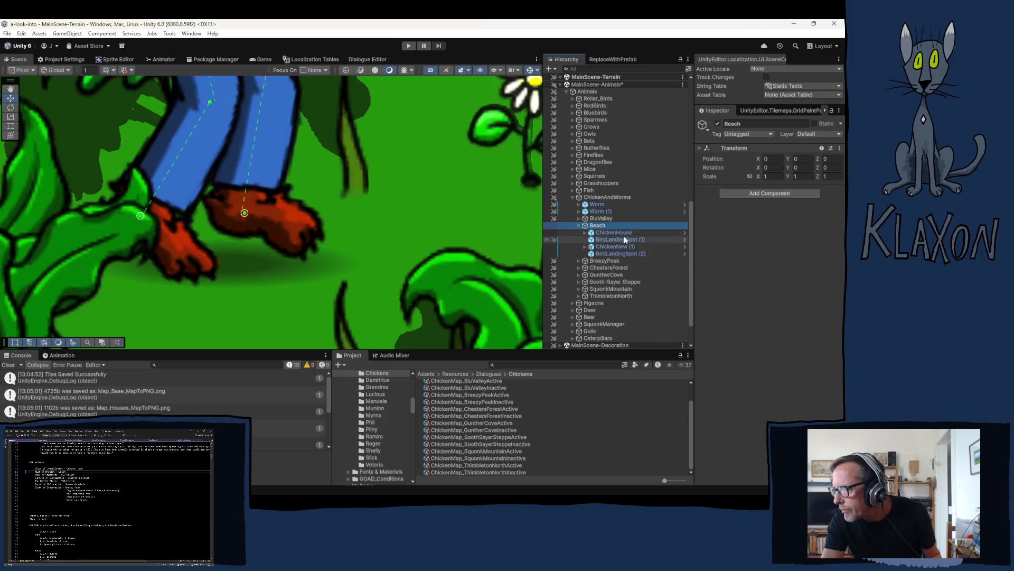
pyautogui.click(614, 247)
pyautogui.click(616, 245)
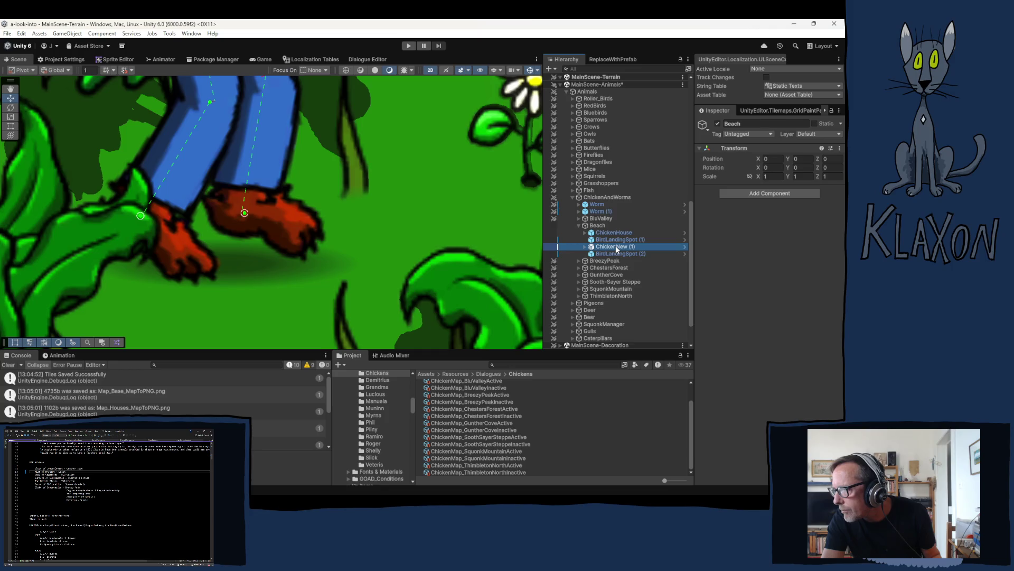
pyautogui.press('Up')
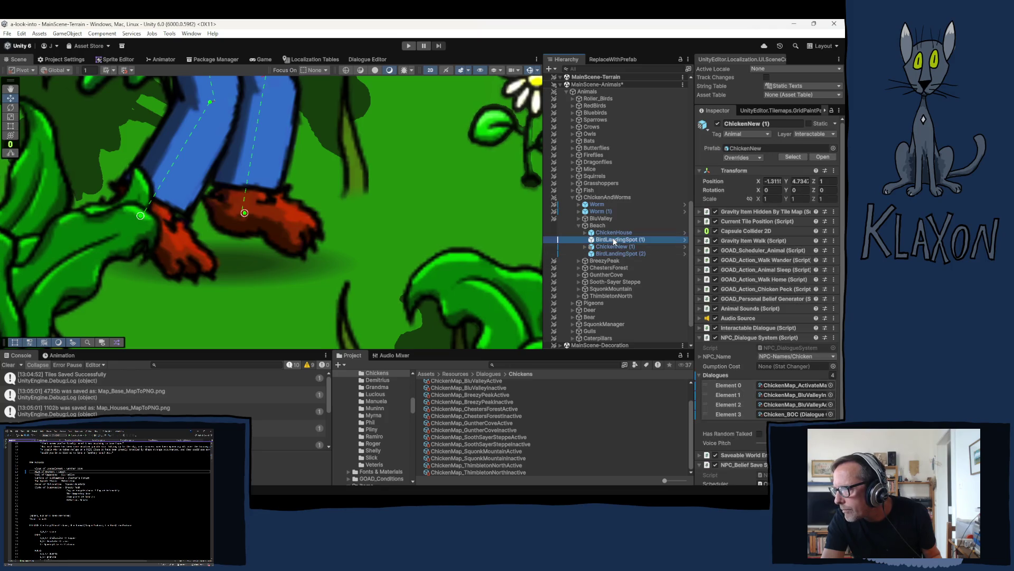
pyautogui.press('Down')
pyautogui.doubleClick(606, 247)
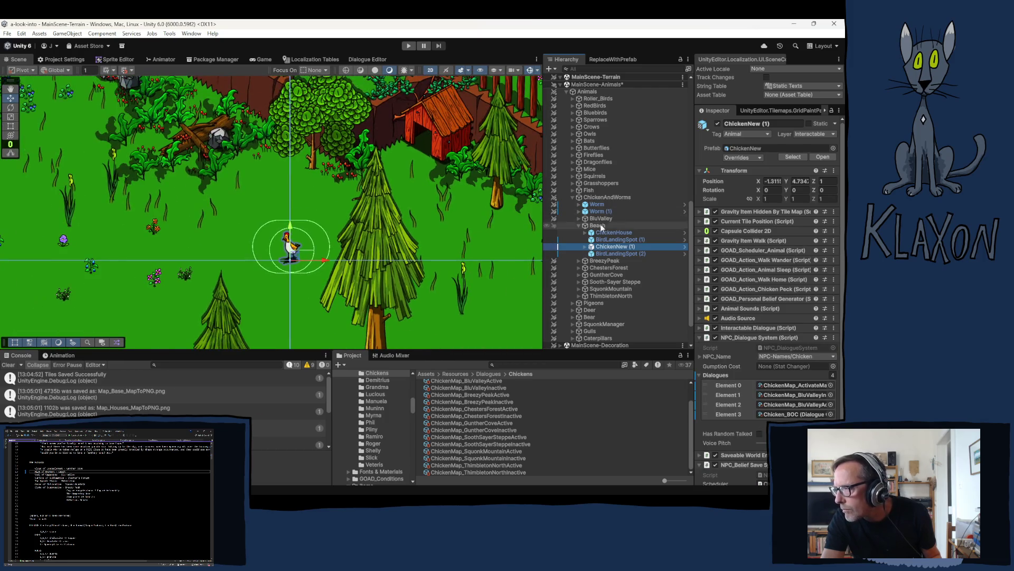
# Select ChickenHouse through BirdLandingSpot (2) in the Beach group.
pyautogui.click(613, 233)
pyautogui.keyDown('shift'); pyautogui.click(608, 255); pyautogui.keyUp('shift')
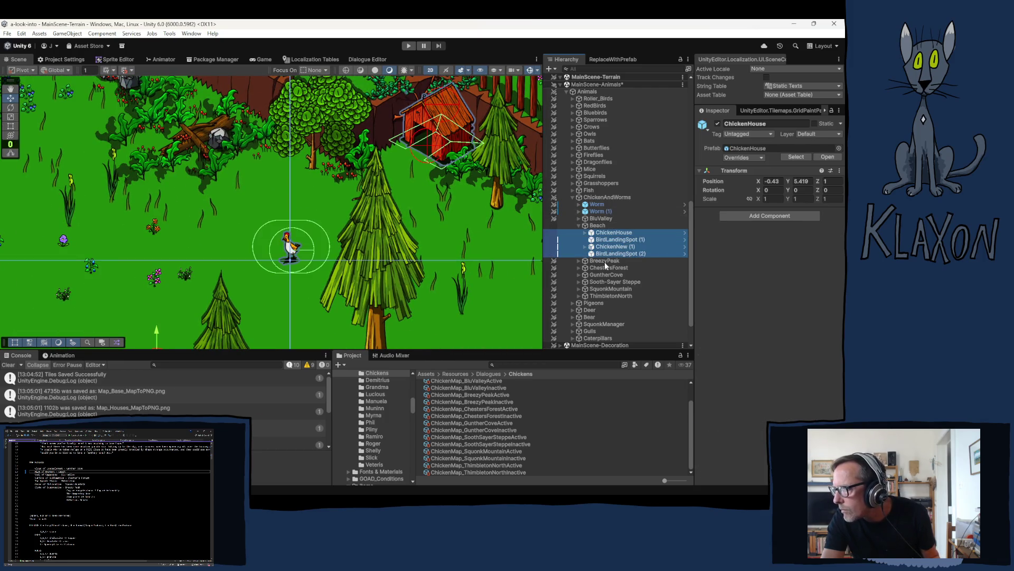
pyautogui.click(602, 219)
pyautogui.click(608, 226)
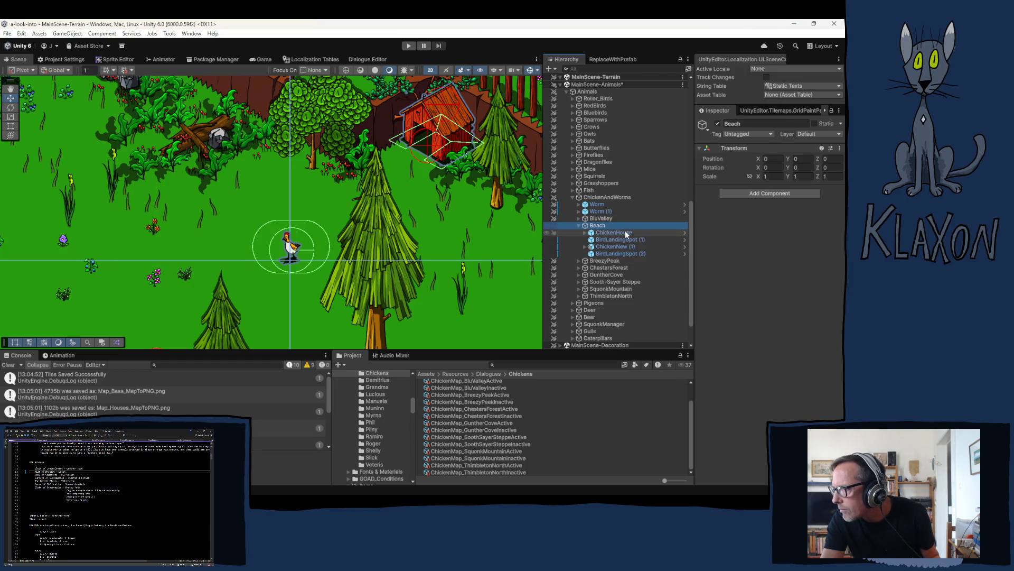
pyautogui.click(619, 234)
pyautogui.keyDown('shift'); pyautogui.click(608, 253); pyautogui.keyUp('shift')
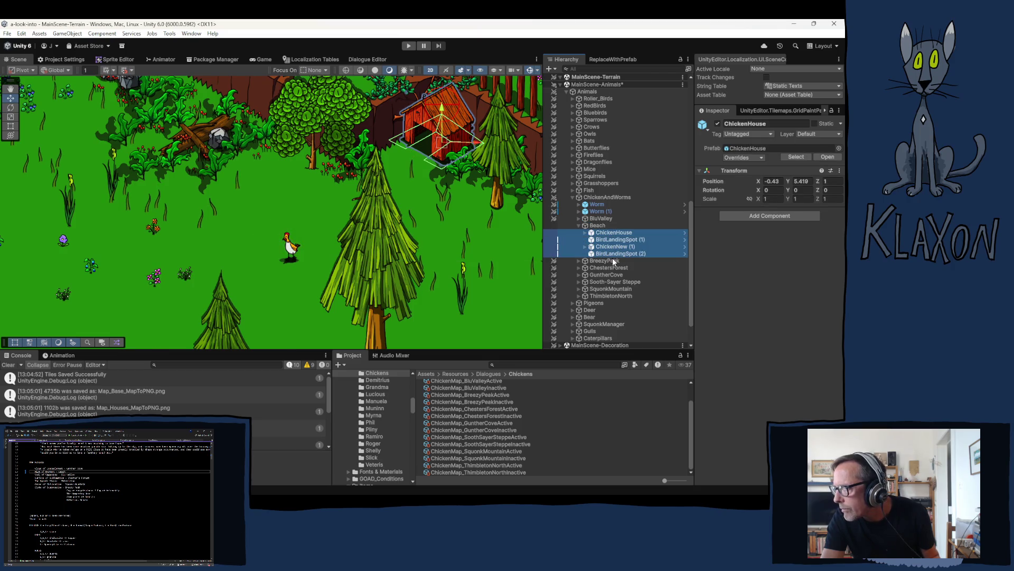
pyautogui.scroll(-10, 350, 248)
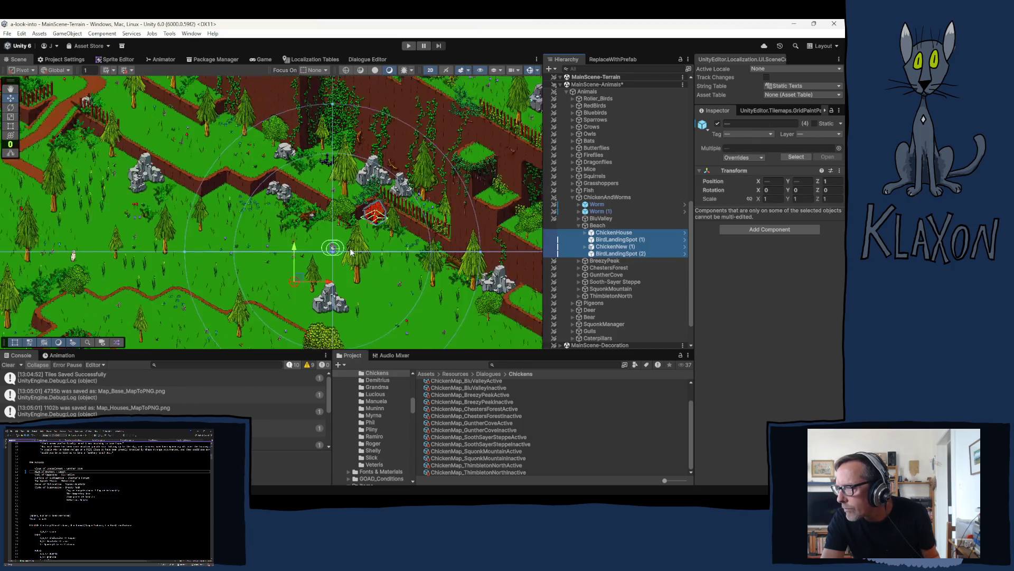
# Drag the four Beach chicken objects across the map onto the sand near the pier.
pyautogui.moveTo(270, 258)
pyautogui.mouseDown()
pyautogui.moveTo(208, 248)
pyautogui.moveTo(383, 273)
pyautogui.mouseUp()
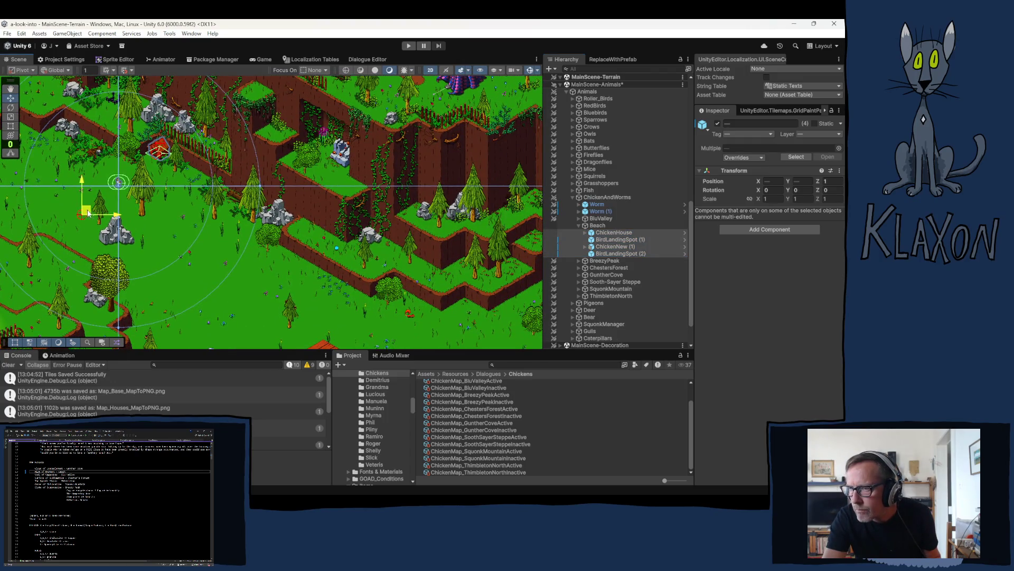
pyautogui.moveTo(459, 298)
pyautogui.mouseDown()
pyautogui.moveTo(185, 172)
pyautogui.moveTo(165, 152)
pyautogui.moveTo(338, 182)
pyautogui.moveTo(492, 245)
pyautogui.mouseUp()
pyautogui.moveTo(324, 213); pyautogui.dragTo(13, 72)
pyautogui.moveTo(167, 102)
pyautogui.mouseDown()
pyautogui.moveTo(523, 211)
pyautogui.moveTo(491, 216)
pyautogui.mouseUp()
pyautogui.moveTo(506, 260)
pyautogui.mouseDown()
pyautogui.moveTo(197, 189)
pyautogui.moveTo(206, 165)
pyautogui.moveTo(455, 231)
pyautogui.moveTo(195, 192)
pyautogui.moveTo(107, 160)
pyautogui.moveTo(417, 205)
pyautogui.moveTo(288, 284)
pyautogui.moveTo(421, 159)
pyautogui.mouseUp()
pyautogui.moveTo(375, 226)
pyautogui.mouseDown()
pyautogui.moveTo(296, 317)
pyautogui.moveTo(344, 279)
pyautogui.moveTo(280, 223)
pyautogui.mouseUp()
pyautogui.scroll(-3, 406, 198)
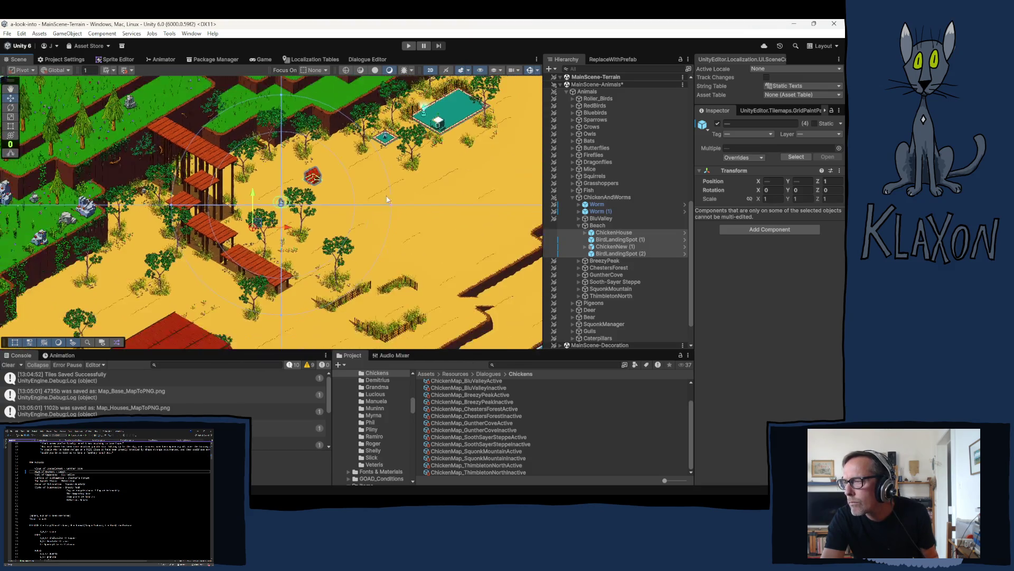
# Check the new placement over the beach and narrow the selection to the ChickenHouse.
pyautogui.moveTo(417, 206)
pyautogui.mouseDown()
pyautogui.moveTo(308, 300)
pyautogui.moveTo(308, 334)
pyautogui.mouseUp()
pyautogui.moveTo(312, 265)
pyautogui.mouseDown()
pyautogui.moveTo(317, 343)
pyautogui.moveTo(444, 179)
pyautogui.moveTo(370, 132)
pyautogui.moveTo(364, 64)
pyautogui.moveTo(534, 91)
pyautogui.moveTo(83, 74)
pyautogui.moveTo(19, 158)
pyautogui.moveTo(23, 126)
pyautogui.moveTo(67, 55)
pyautogui.moveTo(59, 25)
pyautogui.moveTo(117, 5)
pyautogui.moveTo(119, 50)
pyautogui.moveTo(130, 52)
pyautogui.mouseUp()
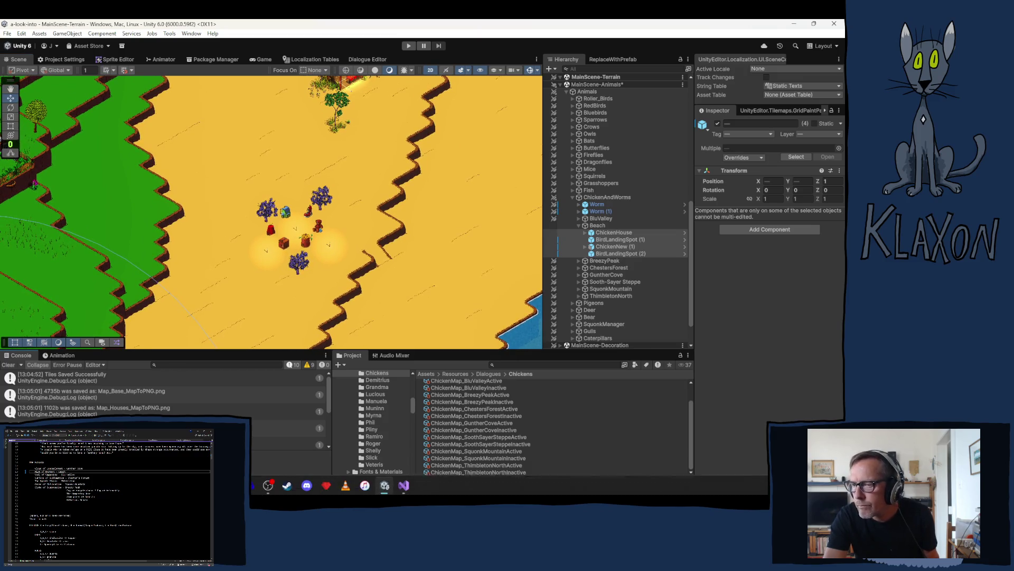
pyautogui.moveTo(202, 246); pyautogui.dragTo(329, 121)
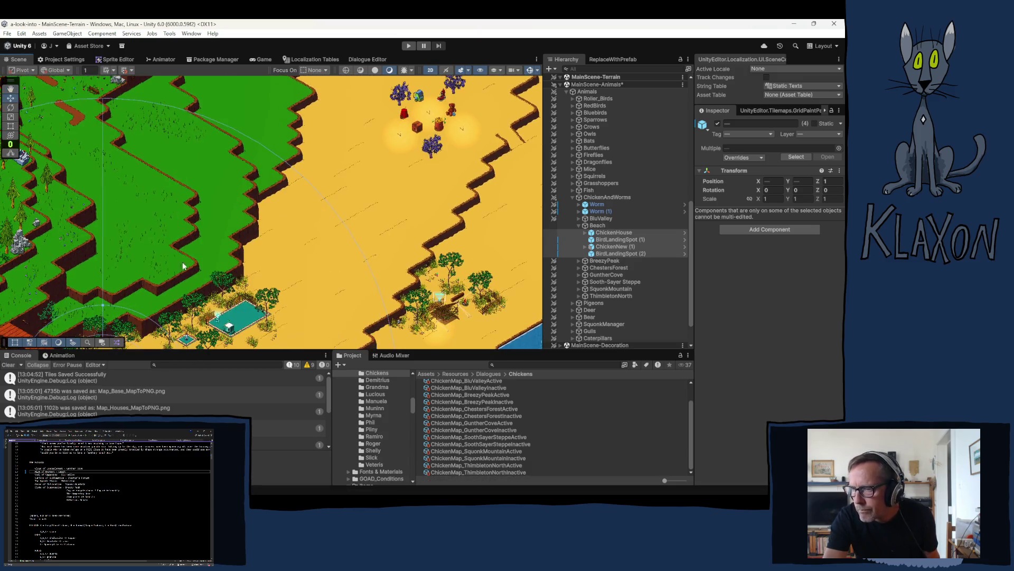
pyautogui.moveTo(128, 374)
pyautogui.mouseDown()
pyautogui.moveTo(346, 191)
pyautogui.moveTo(443, 135)
pyautogui.mouseUp()
pyautogui.moveTo(441, 193)
pyautogui.mouseDown()
pyautogui.moveTo(309, 274)
pyautogui.moveTo(257, 322)
pyautogui.moveTo(345, 132)
pyautogui.mouseUp()
pyautogui.moveTo(317, 165)
pyautogui.mouseDown()
pyautogui.moveTo(230, 305)
pyautogui.moveTo(258, 213)
pyautogui.moveTo(297, 226)
pyautogui.moveTo(325, 282)
pyautogui.moveTo(203, 222)
pyautogui.moveTo(168, 217)
pyautogui.moveTo(179, 225)
pyautogui.moveTo(126, 247)
pyautogui.moveTo(162, 231)
pyautogui.mouseUp()
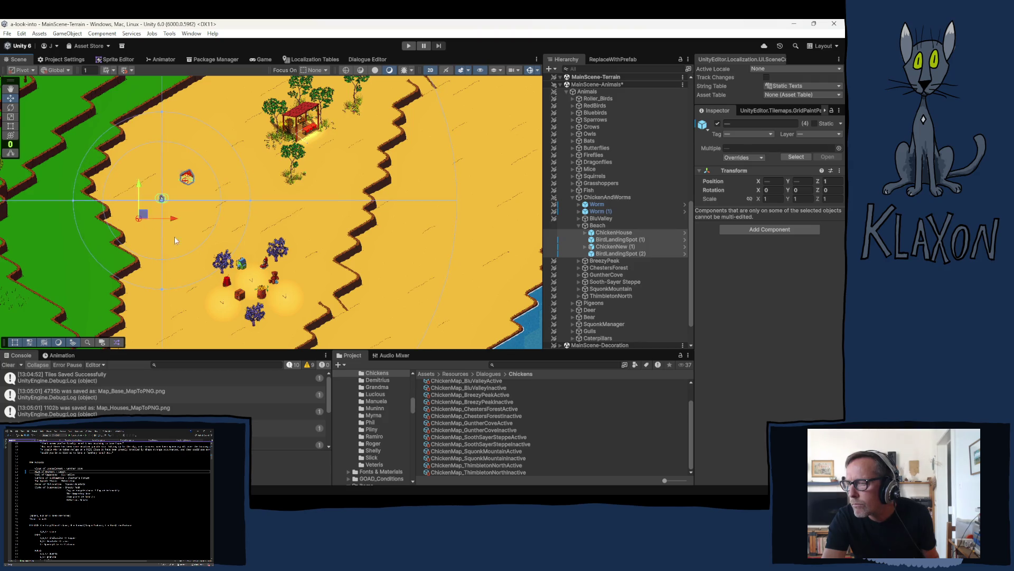
pyautogui.click(609, 245)
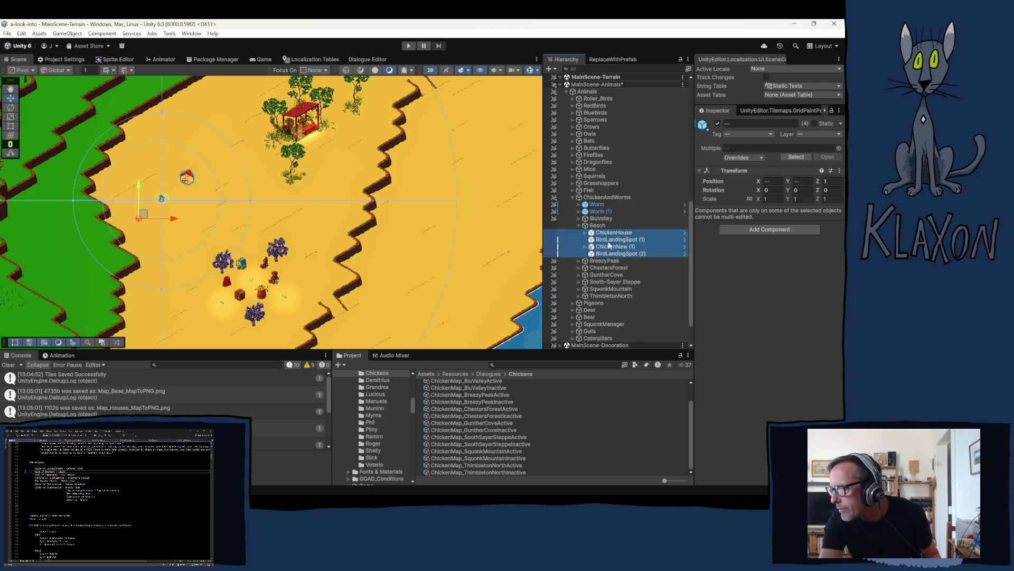
pyautogui.click(612, 232)
pyautogui.click(742, 150)
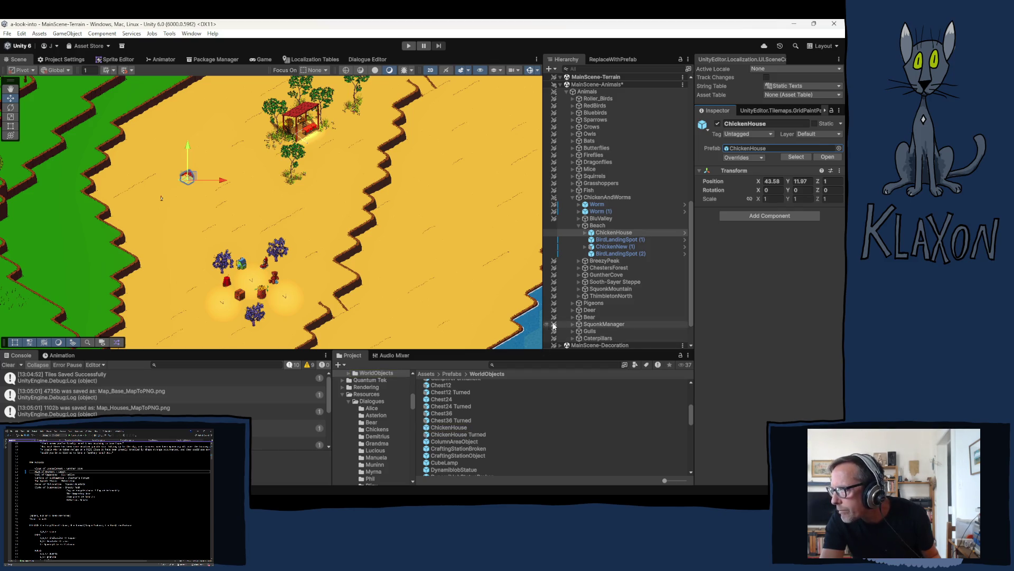
# Replace the Beach ChickenHouse with the ChickenHouse Turned prefab using ReplaceWithPrefab.
pyautogui.click(615, 59)
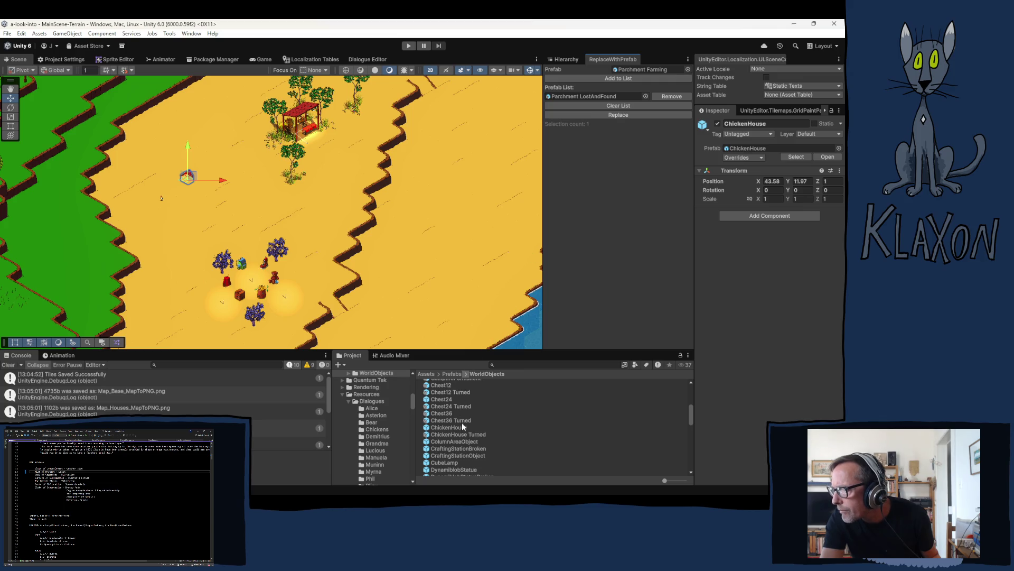
pyautogui.moveTo(448, 434)
pyautogui.mouseDown()
pyautogui.moveTo(641, 161)
pyautogui.moveTo(607, 105)
pyautogui.moveTo(586, 94)
pyautogui.mouseUp()
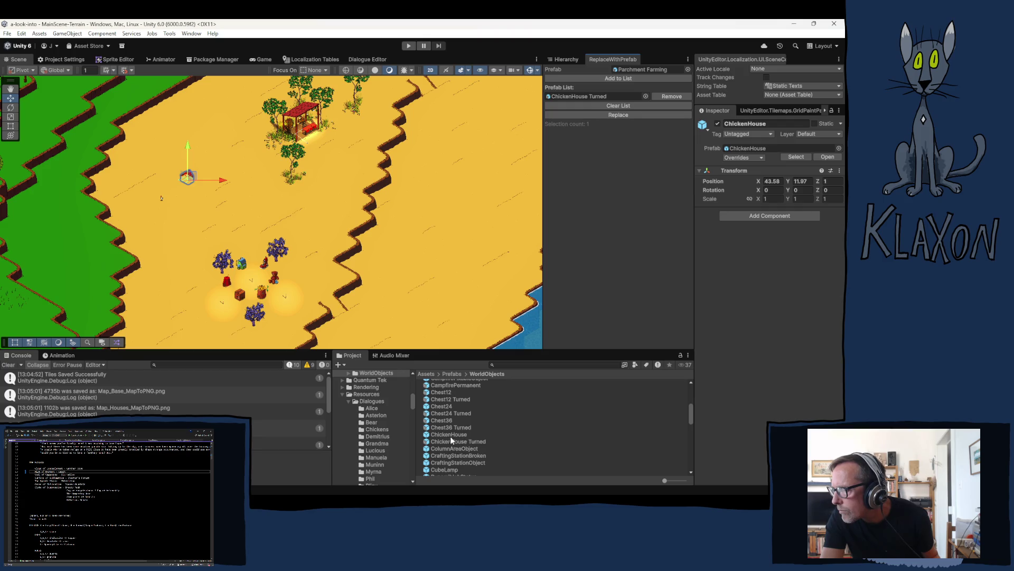
pyautogui.moveTo(439, 442); pyautogui.dragTo(619, 163)
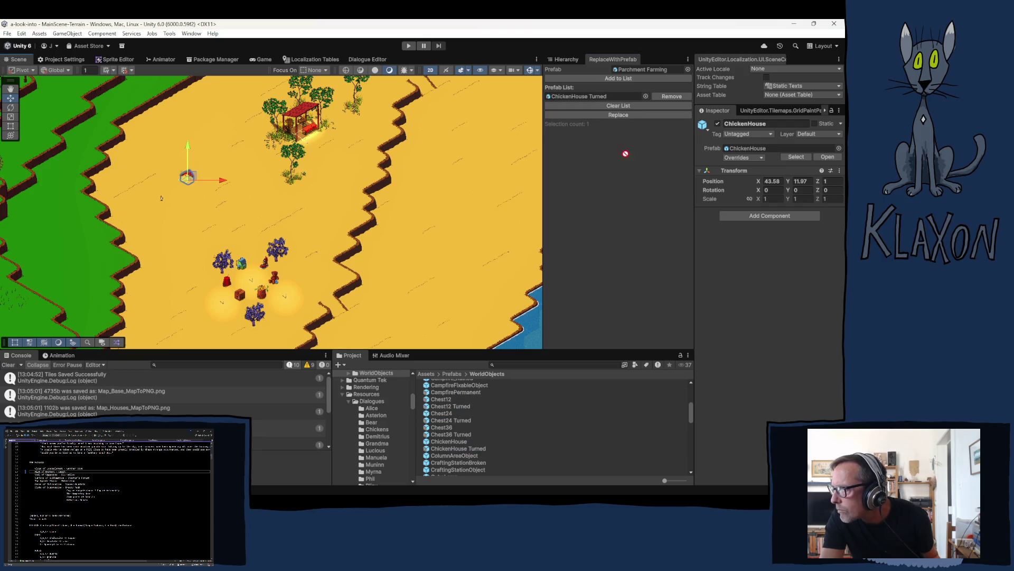
pyautogui.moveTo(641, 76); pyautogui.dragTo(638, 74)
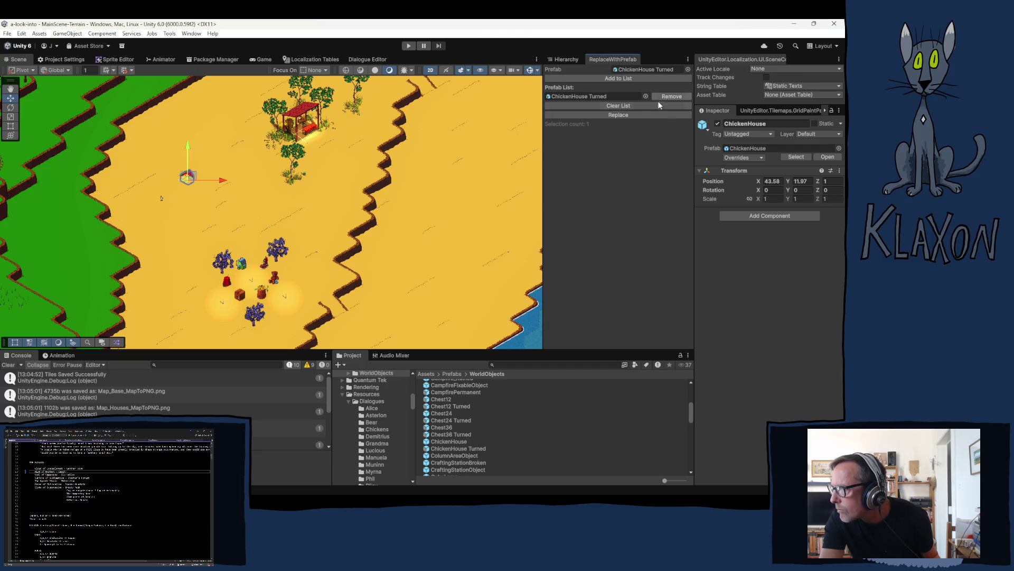
pyautogui.click(614, 114)
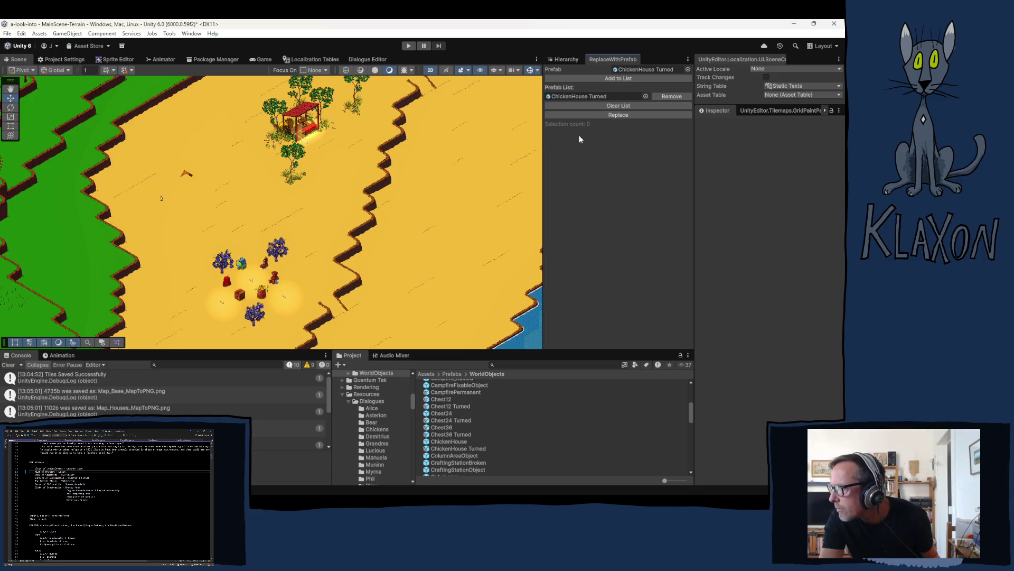
pyautogui.click(600, 97)
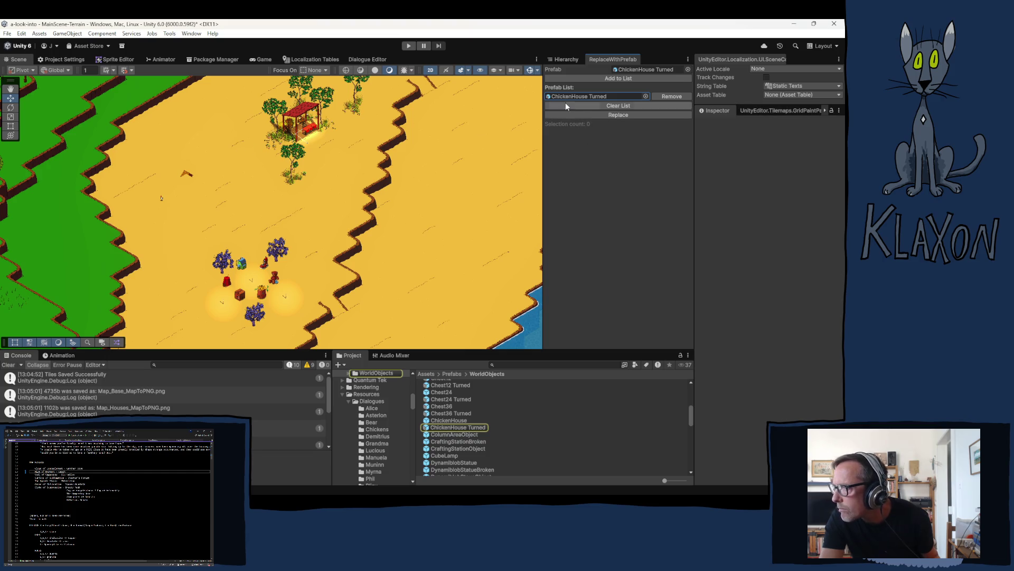
pyautogui.click(559, 57)
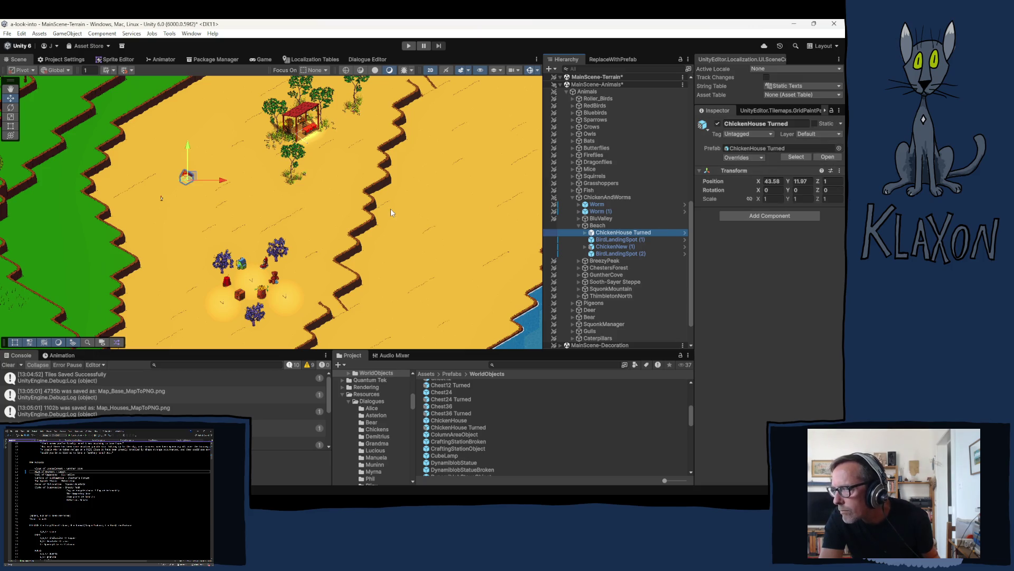
# Nudge ChickenHouse Turned slightly down and to the right on the beach.
pyautogui.scroll(-3, 623, 249)
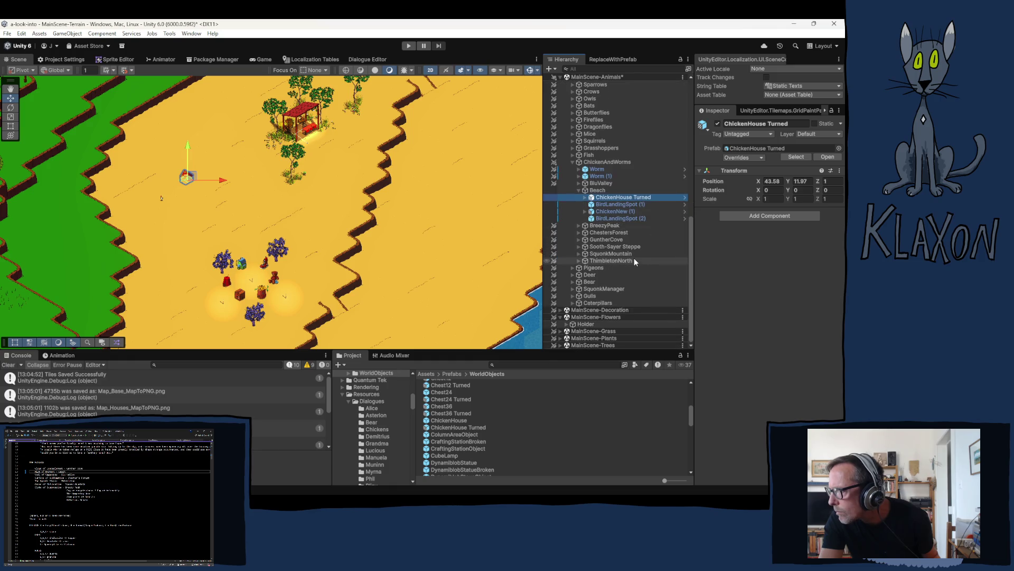
pyautogui.click(614, 204)
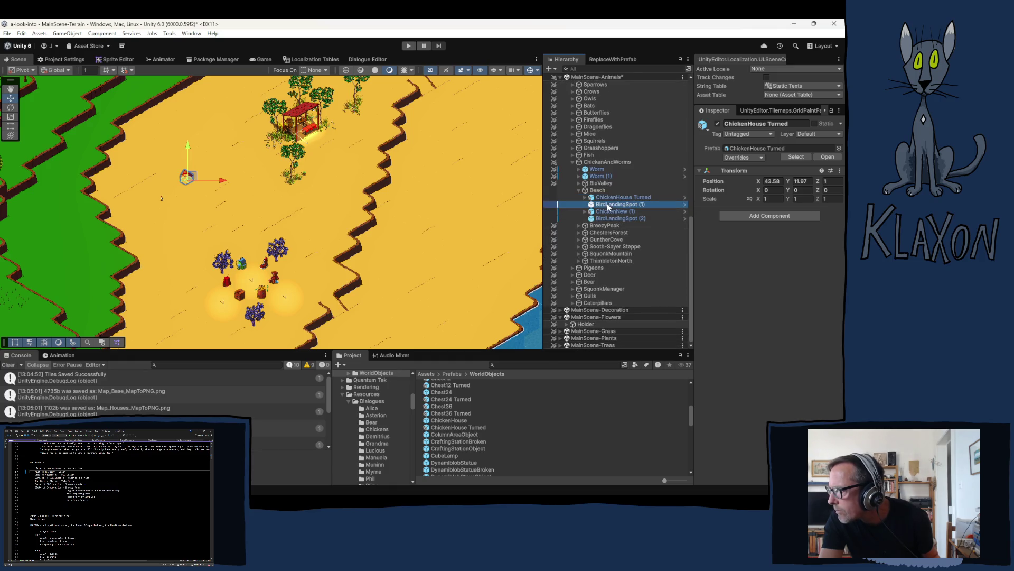
pyautogui.click(605, 199)
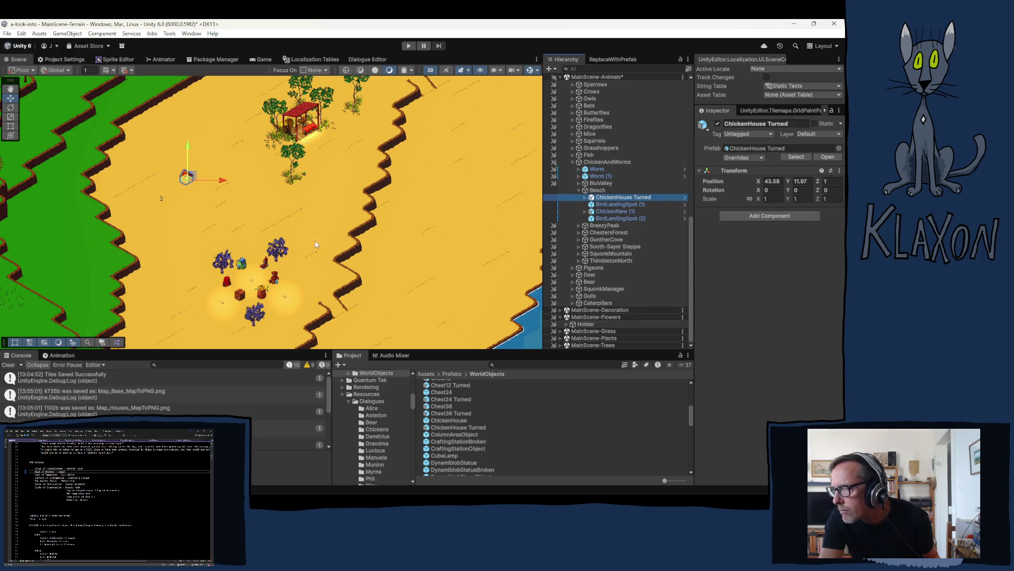
pyautogui.moveTo(400, 239)
pyautogui.mouseDown()
pyautogui.moveTo(322, 224)
pyautogui.moveTo(374, 246)
pyautogui.mouseUp()
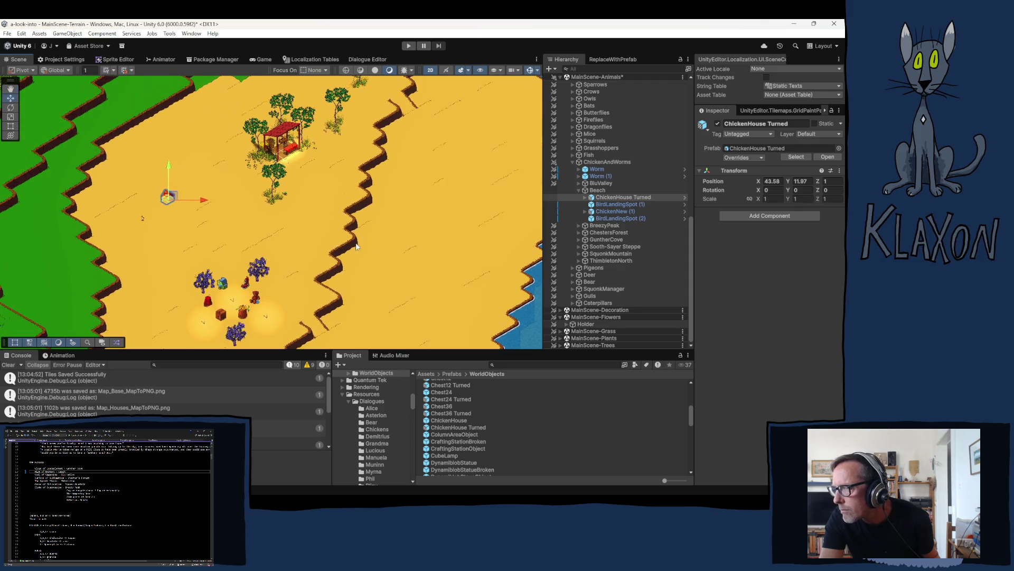
pyautogui.doubleClick(828, 183)
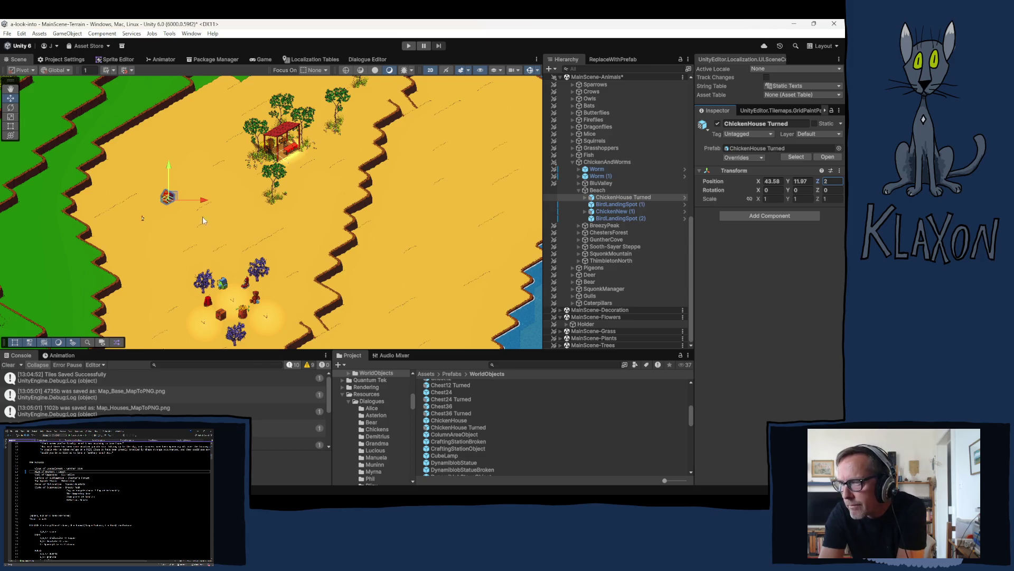
pyautogui.scroll(5, 191, 212)
pyautogui.moveTo(147, 184); pyautogui.dragTo(173, 206)
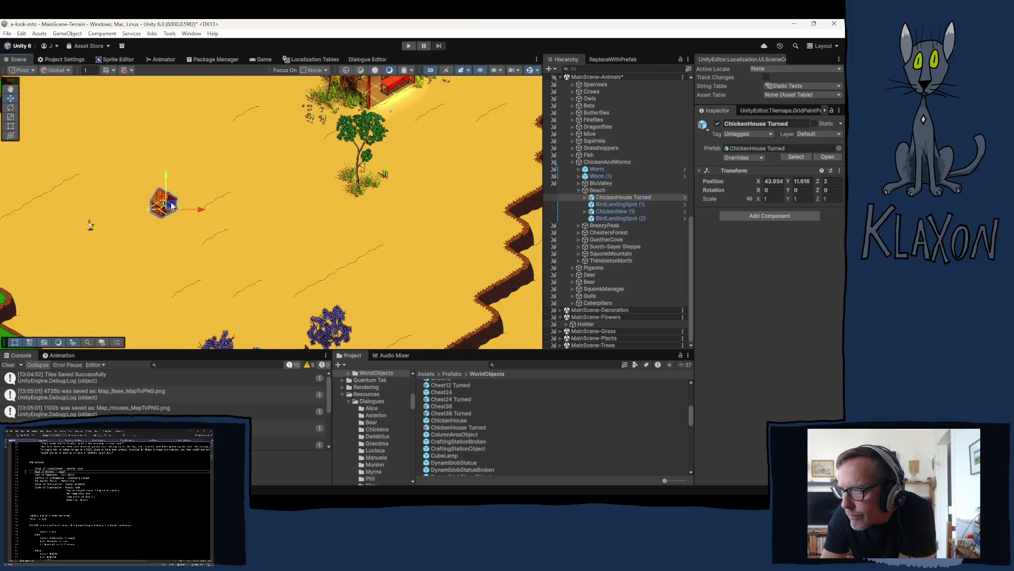
# Reposition BirdLandingSpot (1) down-right beside the chicken house.
pyautogui.click(618, 204)
pyautogui.moveTo(142, 191); pyautogui.dragTo(172, 207)
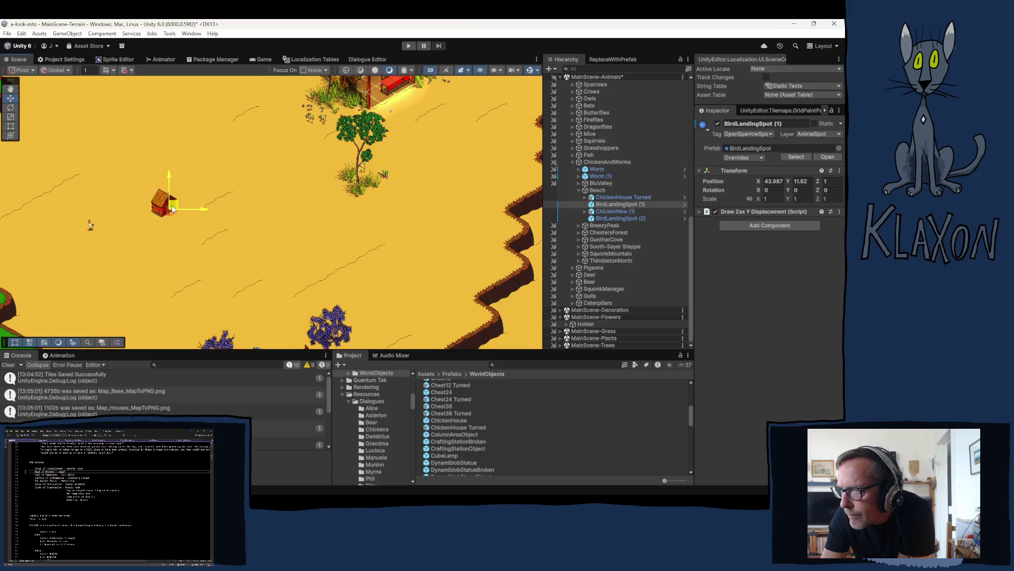
pyautogui.scroll(10, 168, 211)
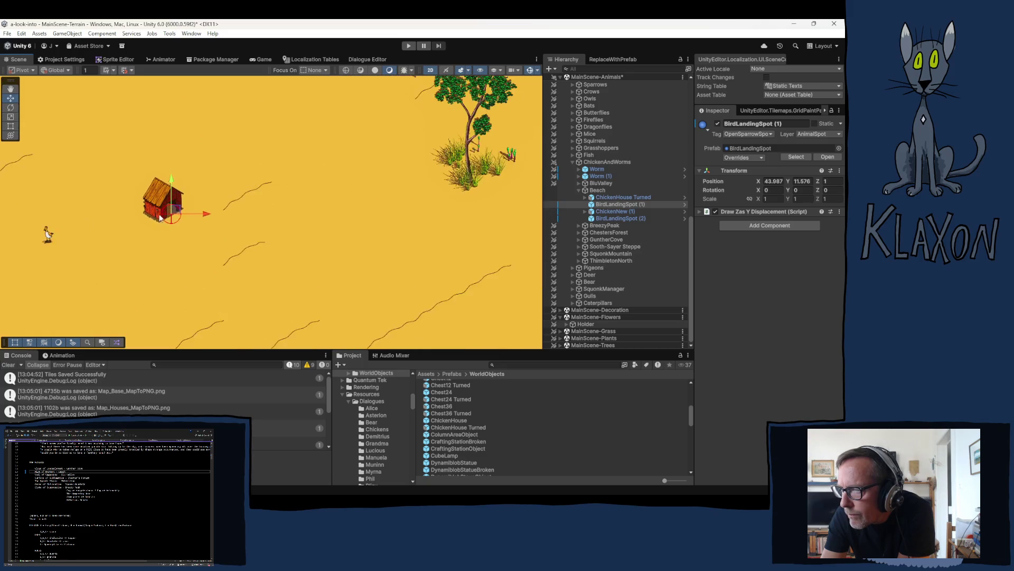
pyautogui.moveTo(188, 207); pyautogui.dragTo(180, 197)
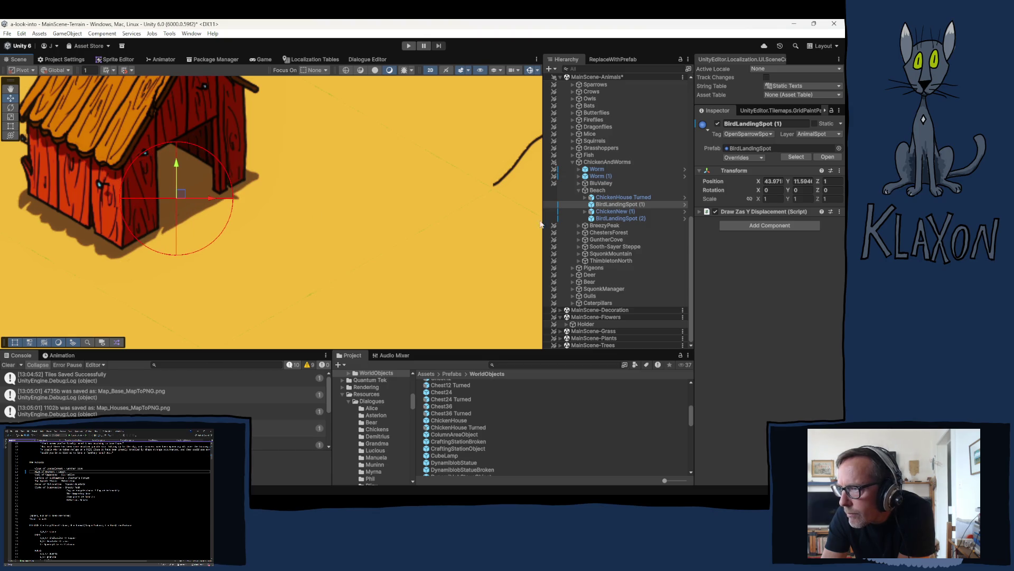
pyautogui.click(613, 198)
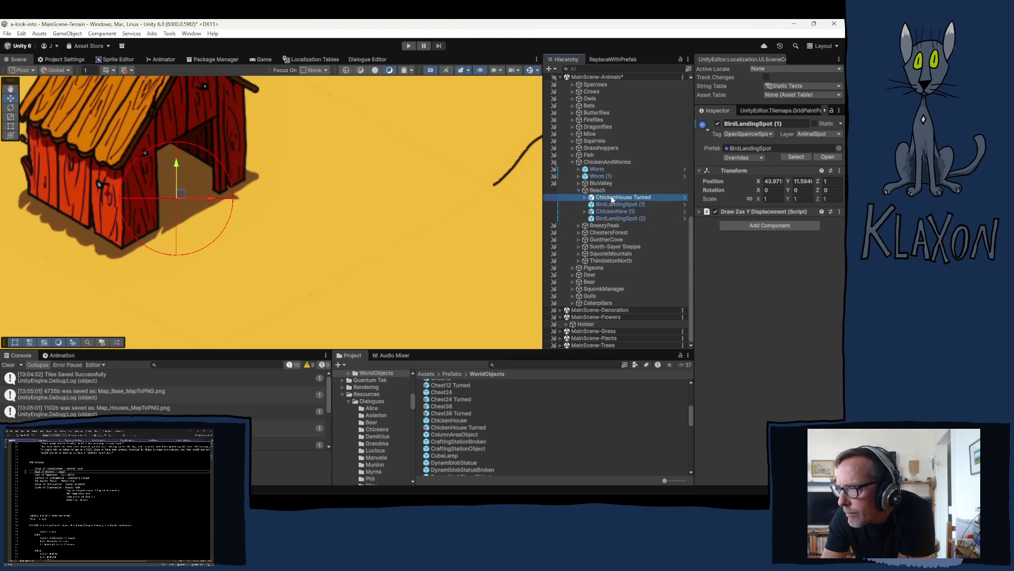
pyautogui.click(610, 206)
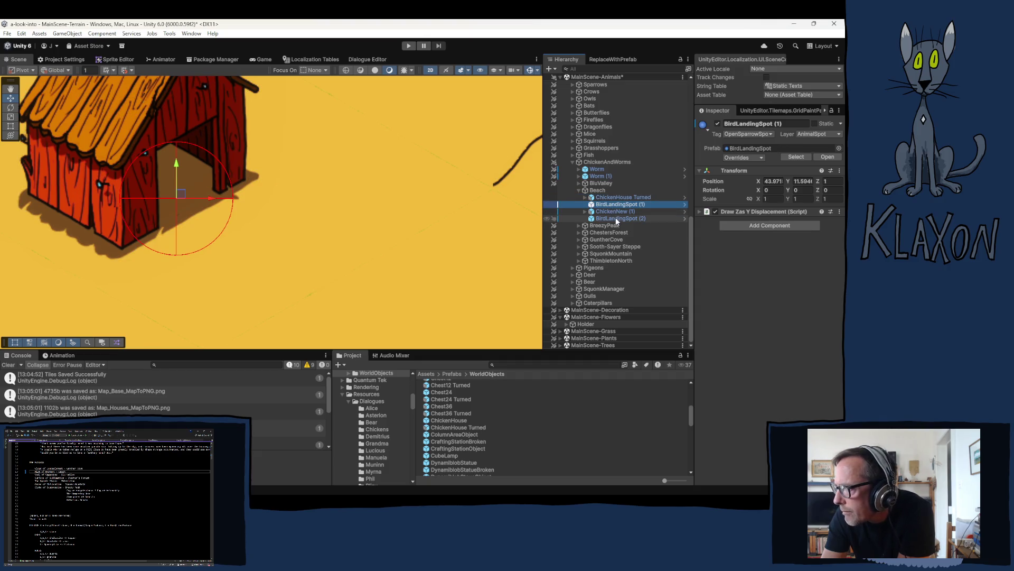
# Drag BirdLandingSpot (2) out right near the cliff edge, to about X 48.6, Y 9.9.
pyautogui.click(620, 218)
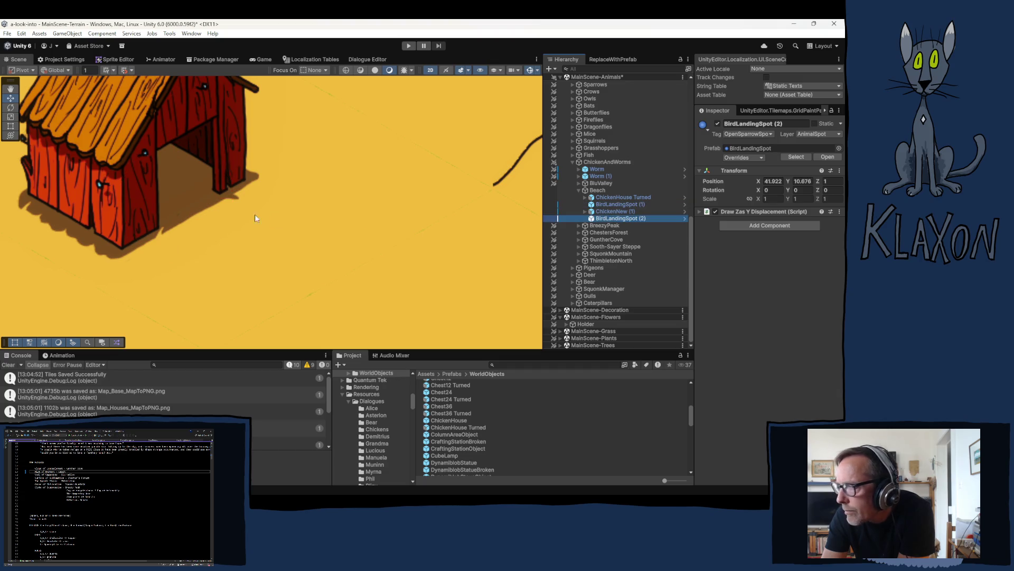
pyautogui.scroll(-8, 196, 222)
pyautogui.scroll(-3, 199, 223)
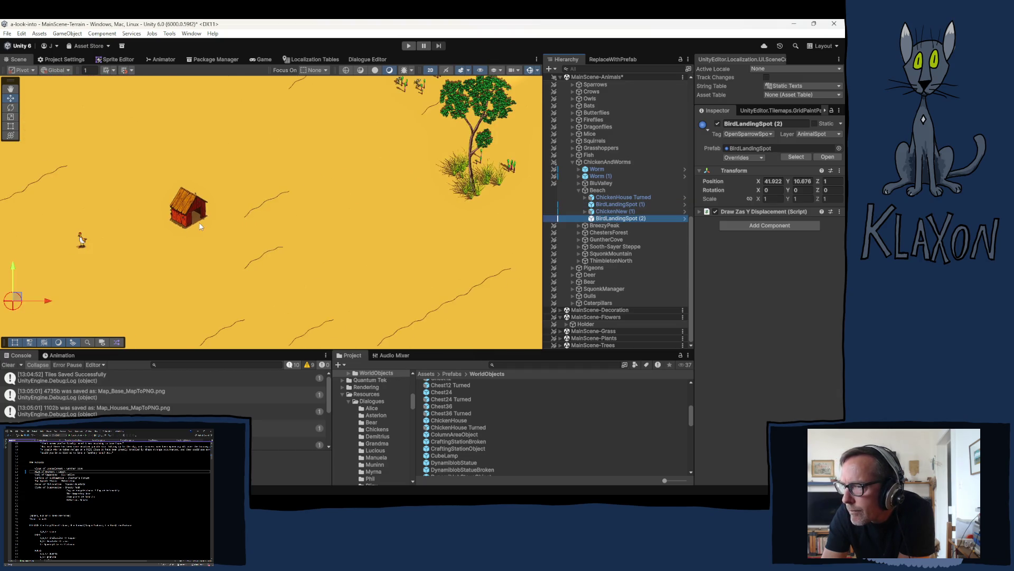
pyautogui.moveTo(17, 299)
pyautogui.mouseDown()
pyautogui.moveTo(222, 331)
pyautogui.moveTo(419, 326)
pyautogui.mouseUp()
pyautogui.scroll(-3, 407, 312)
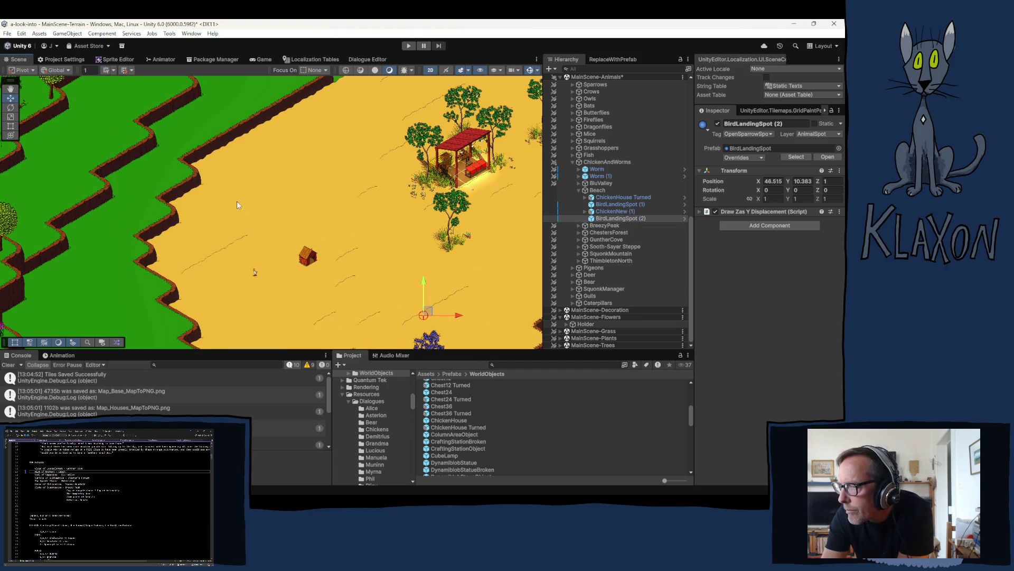
pyautogui.moveTo(373, 254)
pyautogui.mouseDown()
pyautogui.moveTo(225, 164)
pyautogui.moveTo(204, 177)
pyautogui.mouseUp()
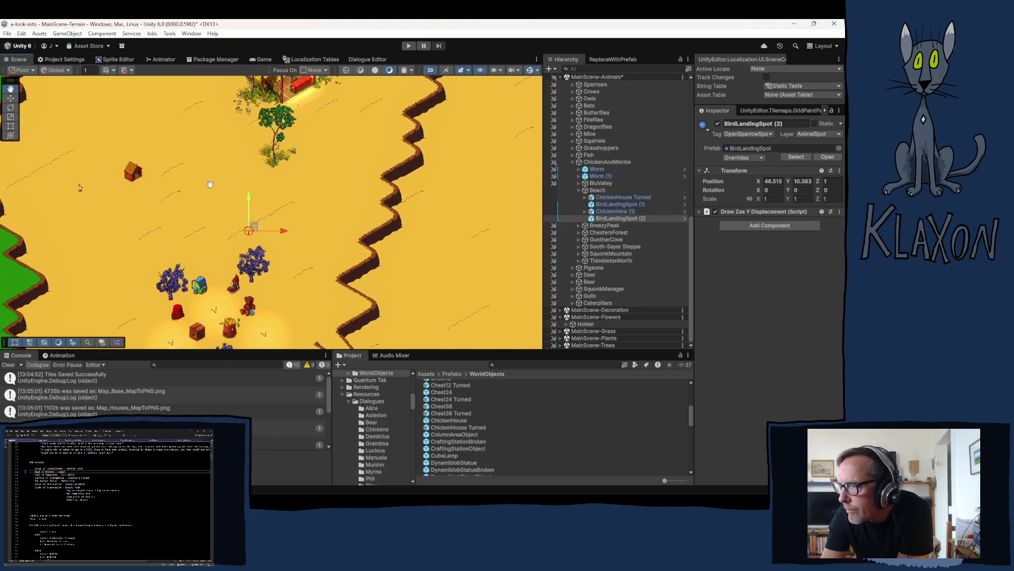
pyautogui.moveTo(254, 227)
pyautogui.mouseDown()
pyautogui.moveTo(294, 252)
pyautogui.moveTo(351, 251)
pyautogui.mouseUp()
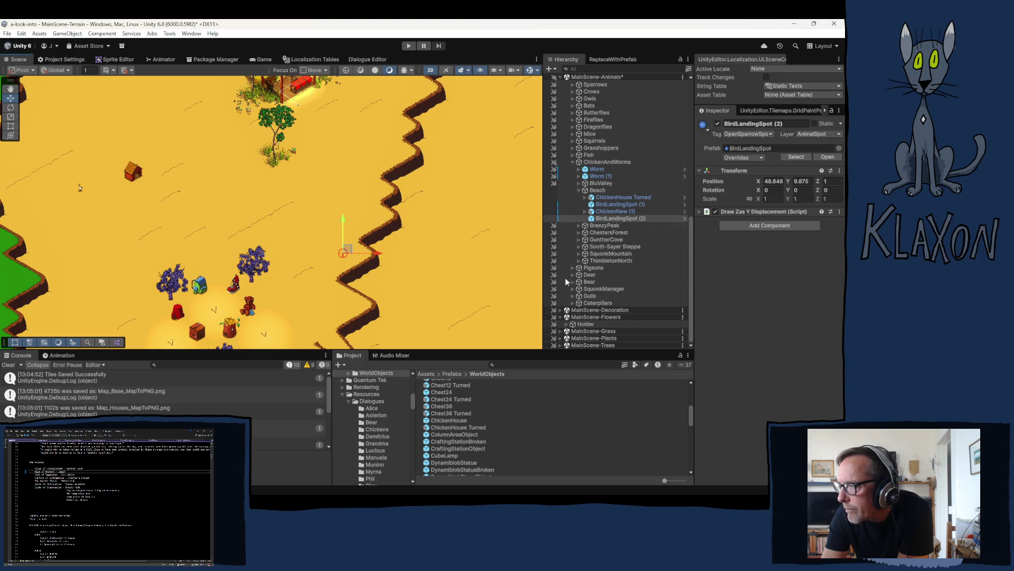
pyautogui.click(701, 211)
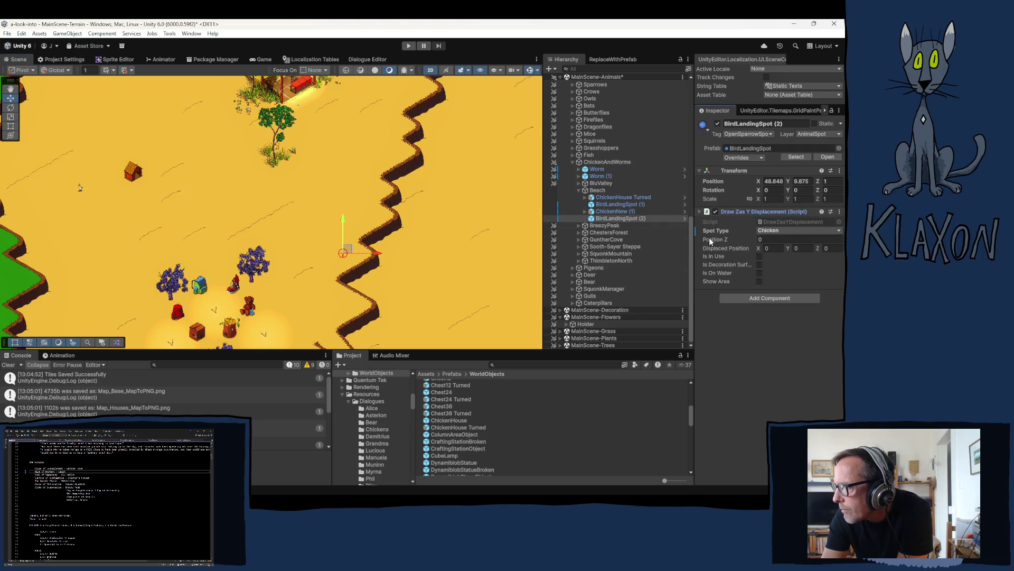
# Show BirdLandingSpot (2)'s area at size 3 and move it down toward the bushes.
pyautogui.click(760, 282)
pyautogui.click(765, 290)
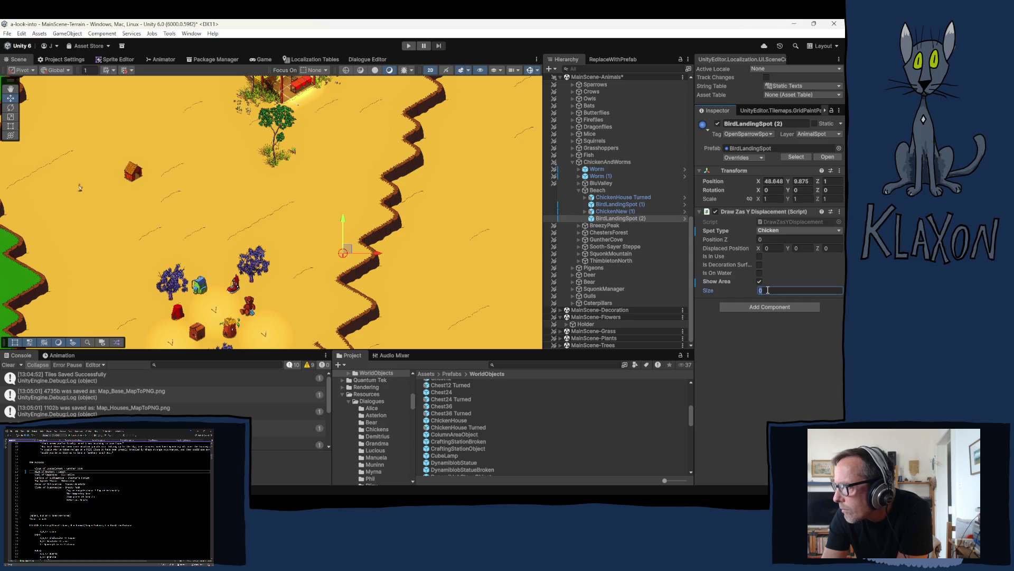
pyautogui.write('3')
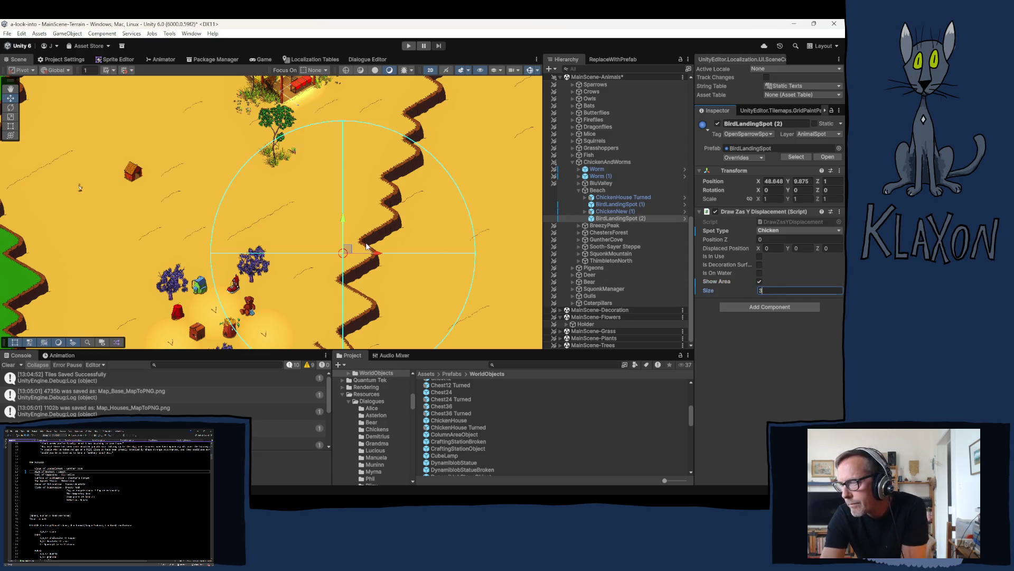
pyautogui.moveTo(347, 252)
pyautogui.mouseDown()
pyautogui.moveTo(319, 240)
pyautogui.moveTo(319, 248)
pyautogui.mouseUp()
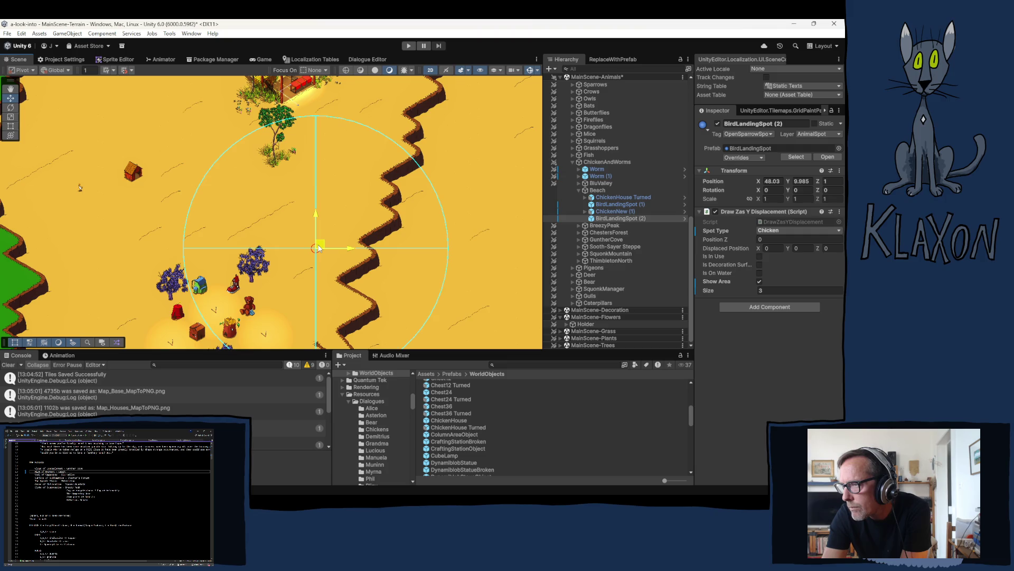
pyautogui.moveTo(318, 248); pyautogui.dragTo(324, 307)
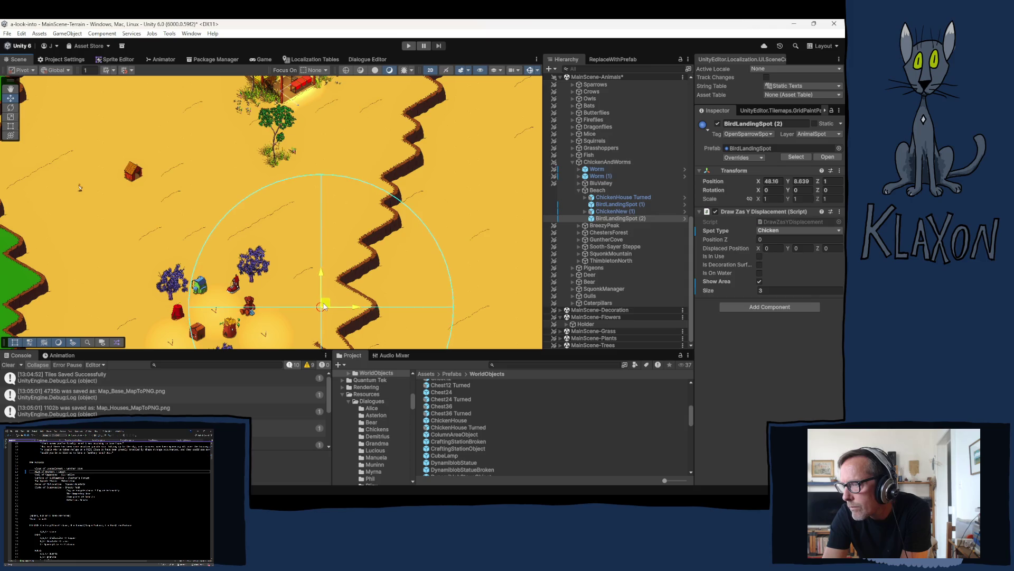
# Move ChickenNew (1) right and down to about X 45.56, Y 10.76.
pyautogui.scroll(-2, 272, 256)
pyautogui.moveTo(295, 242); pyautogui.dragTo(343, 176)
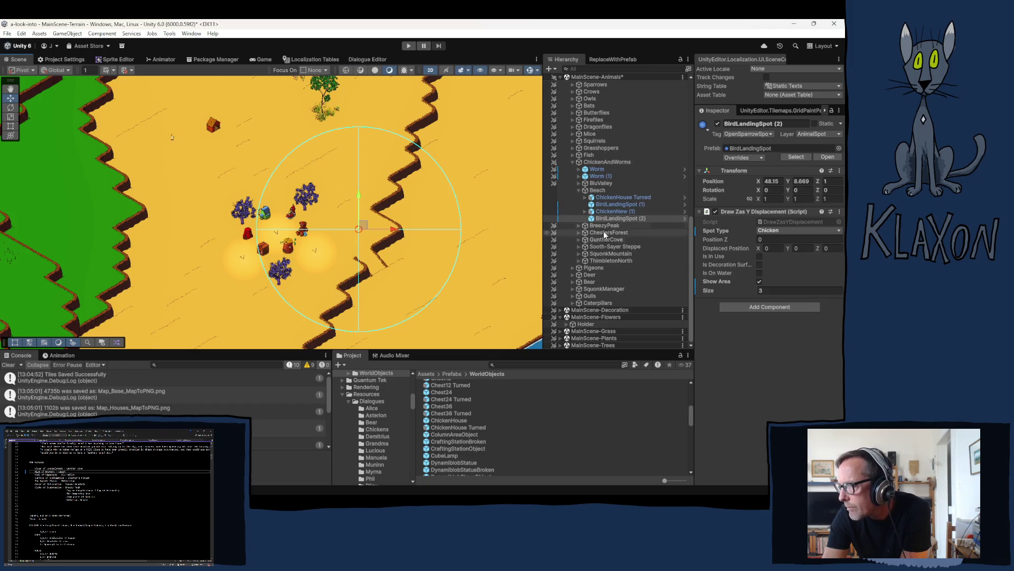
pyautogui.click(612, 211)
pyautogui.moveTo(179, 139); pyautogui.dragTo(274, 155)
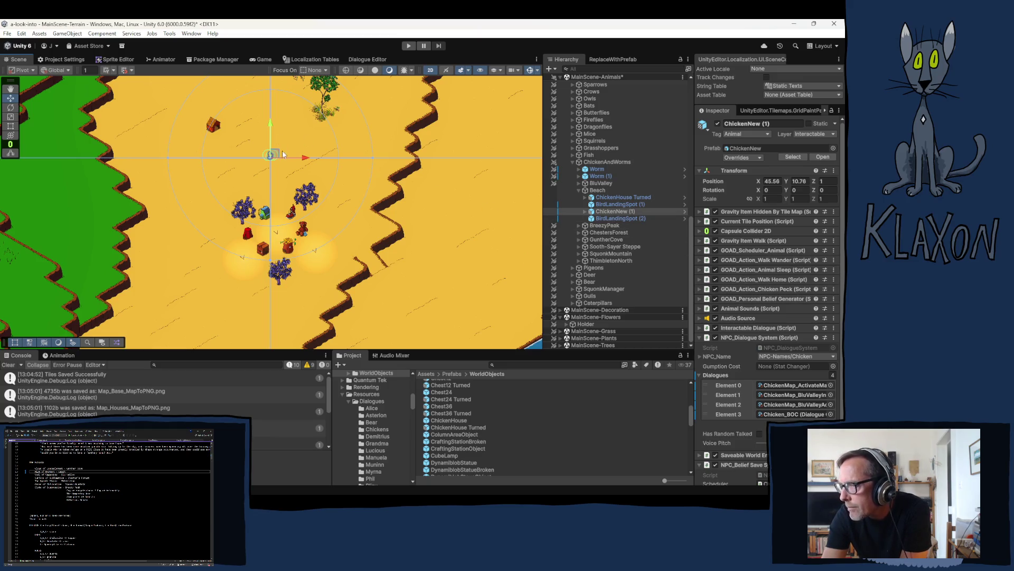
# Nudge ChickenNew (1) slightly back up-left and deselect it.
pyautogui.moveTo(275, 155); pyautogui.dragTo(250, 147)
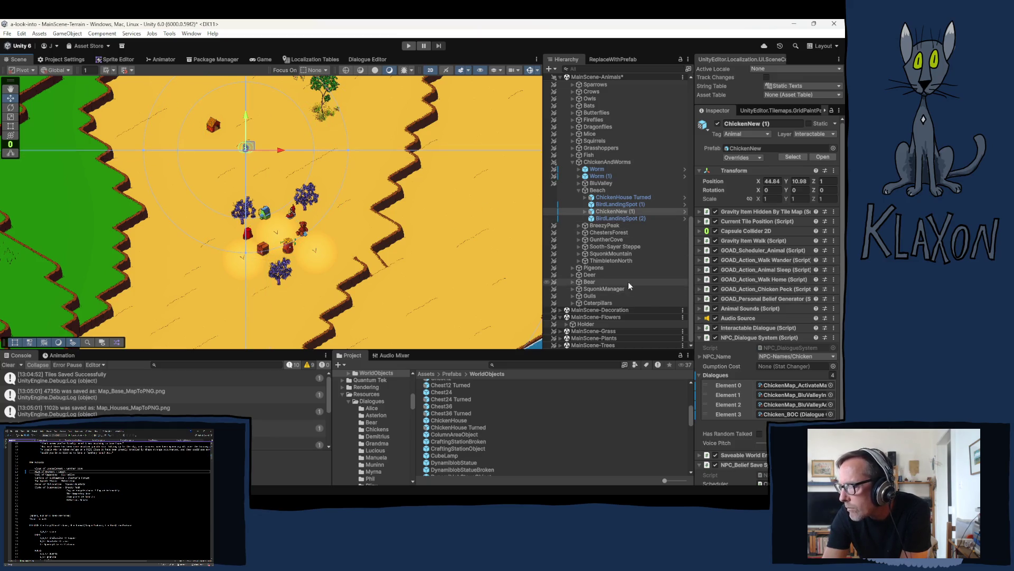
pyautogui.click(282, 211)
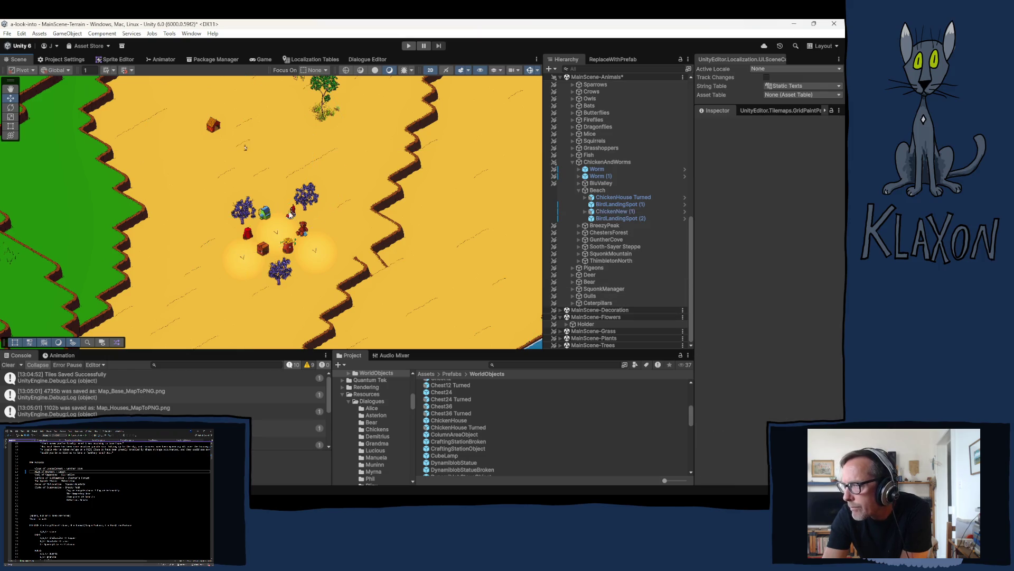
pyautogui.scroll(-2, 371, 237)
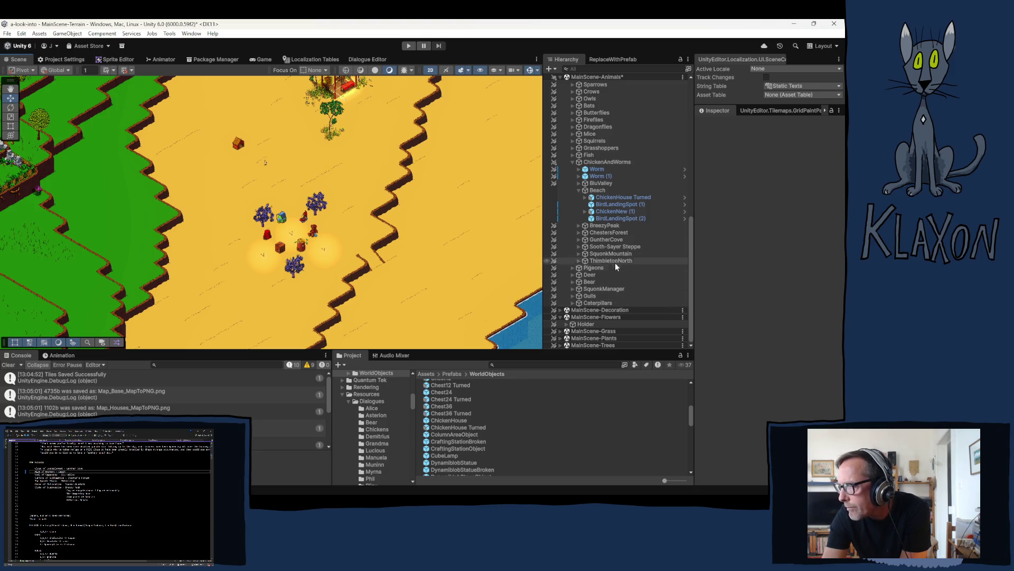
# Expand MainScene-Decoration and Terrain Decoration, then select BeachGrass.
pyautogui.click(561, 311)
pyautogui.click(567, 317)
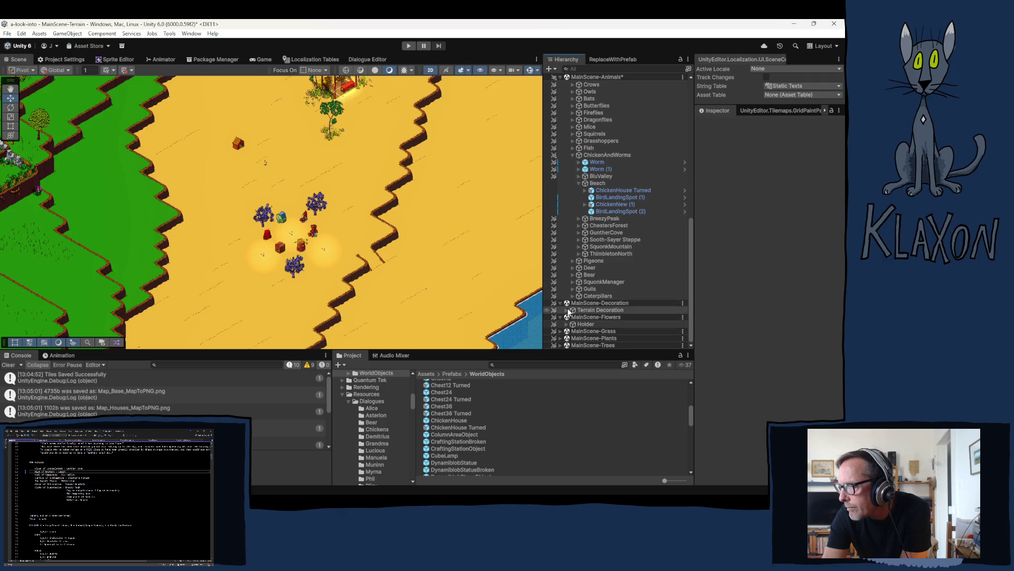
pyautogui.scroll(-5, 601, 309)
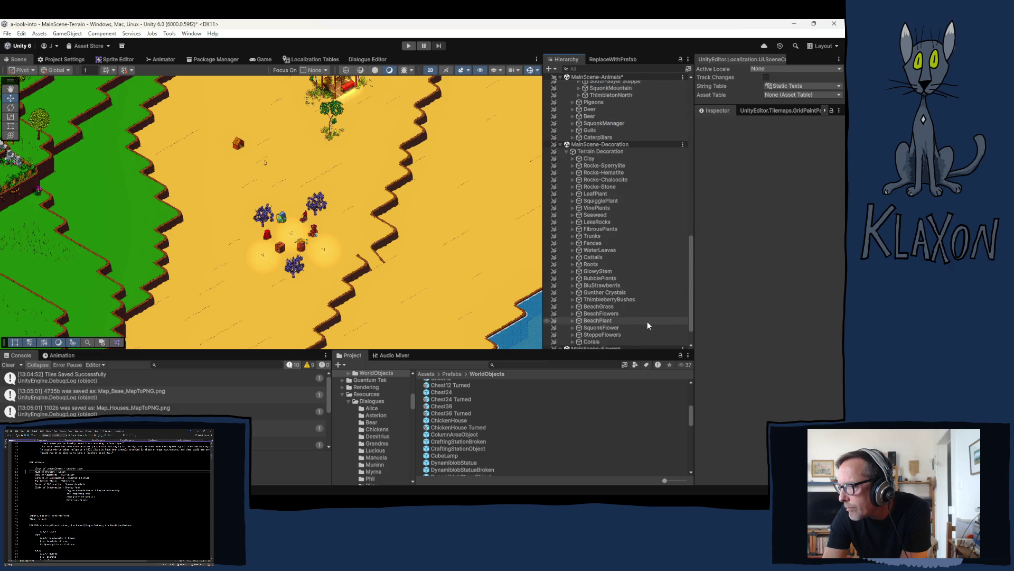
pyautogui.click(592, 307)
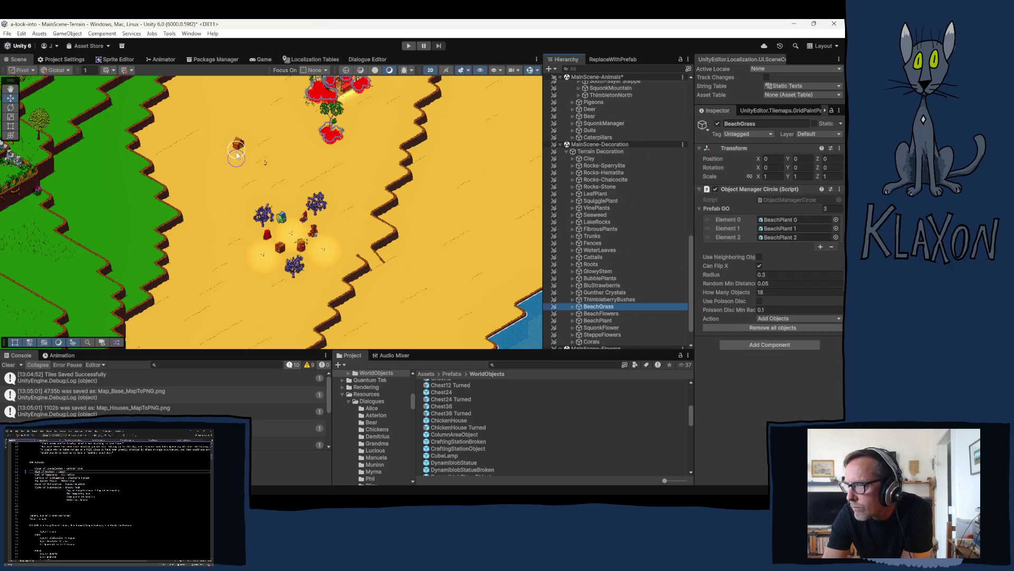
# Paint beach grass clumps left of, above and to the right of the chicken house.
pyautogui.scroll(2, 229, 180)
pyautogui.scroll(5, 230, 181)
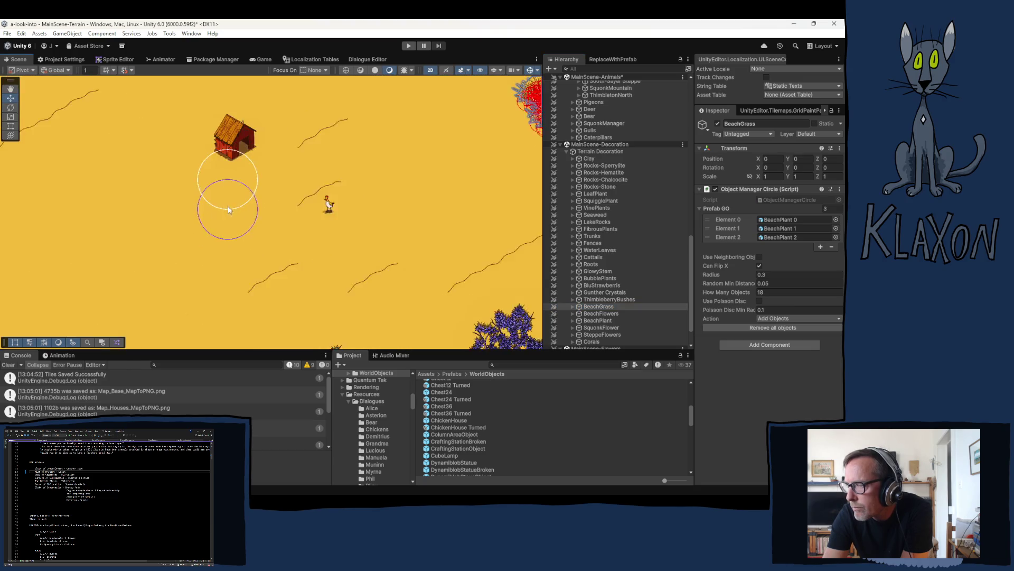
pyautogui.rightClick(233, 181)
pyautogui.press('Escape')
pyautogui.press('Up')
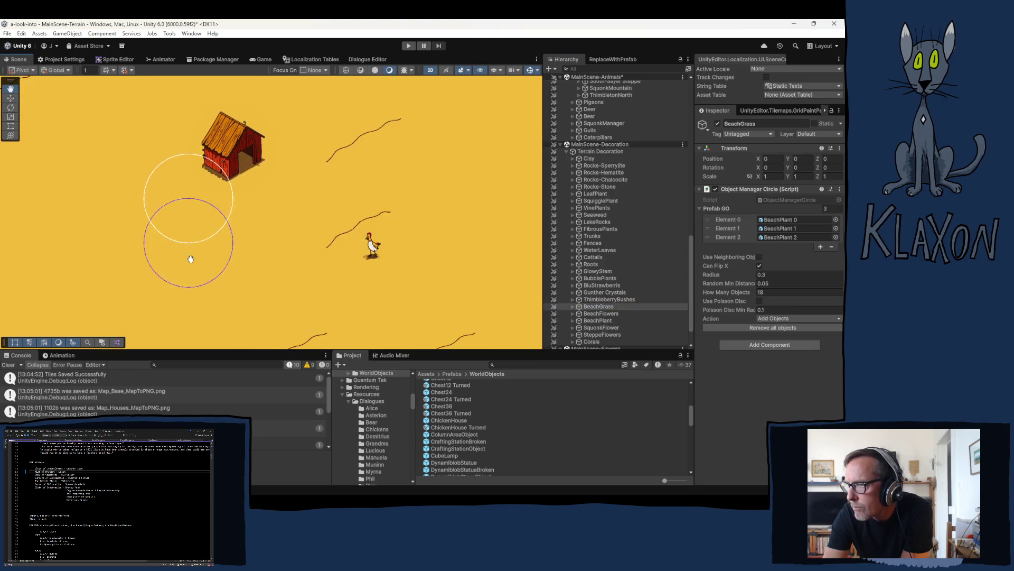
pyautogui.click(189, 263)
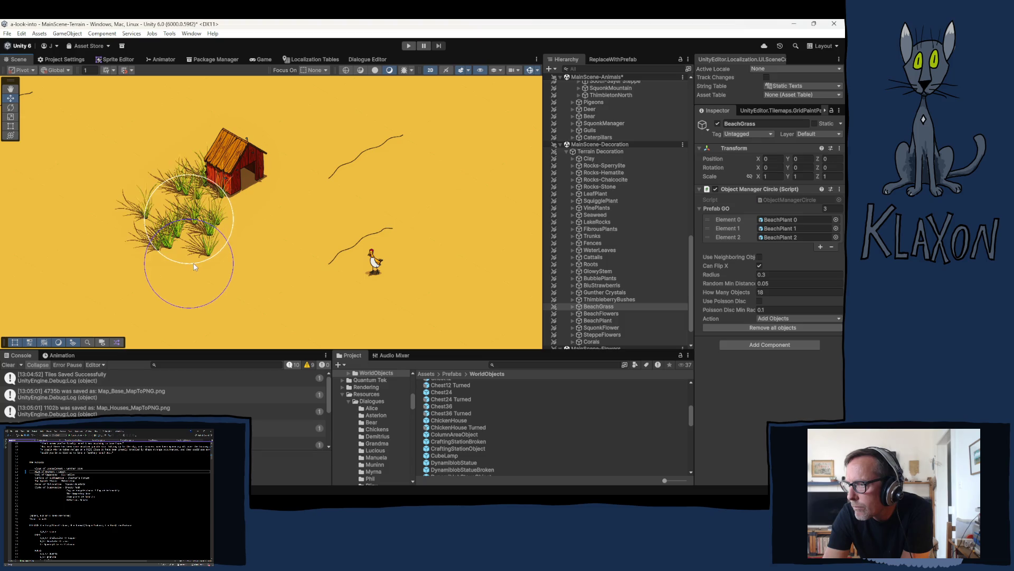
pyautogui.click(198, 134)
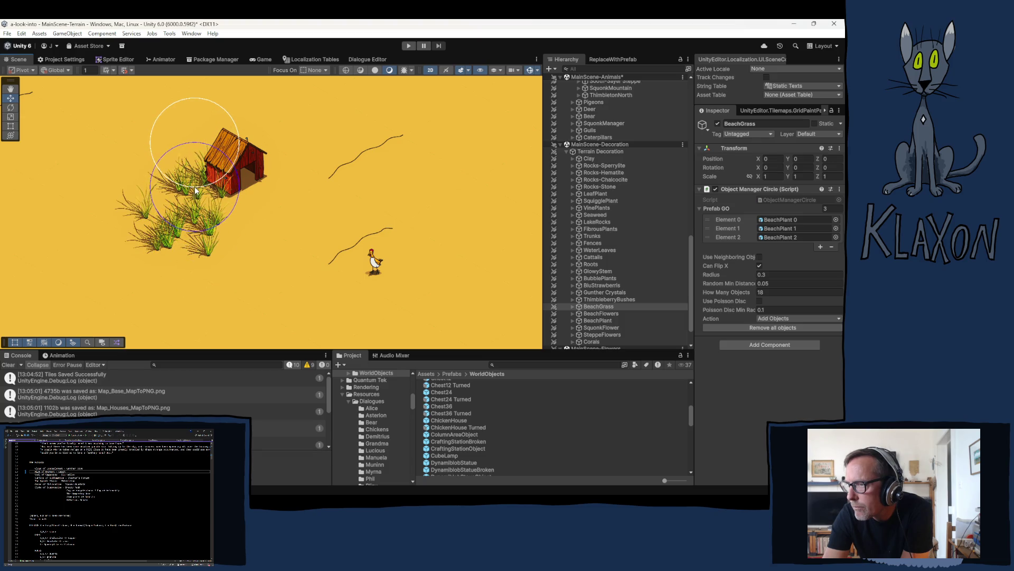
pyautogui.click(303, 186)
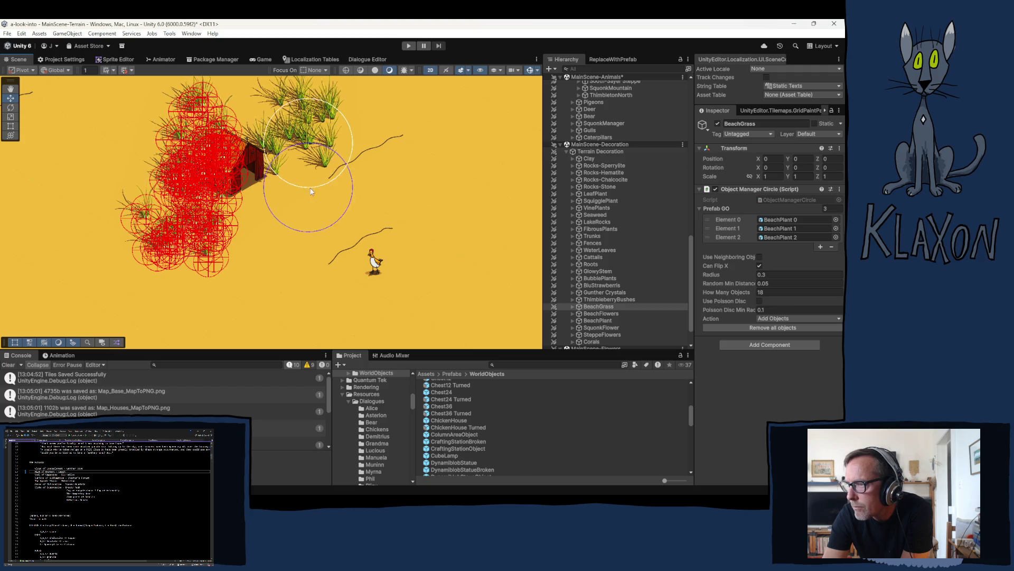
pyautogui.click(348, 180)
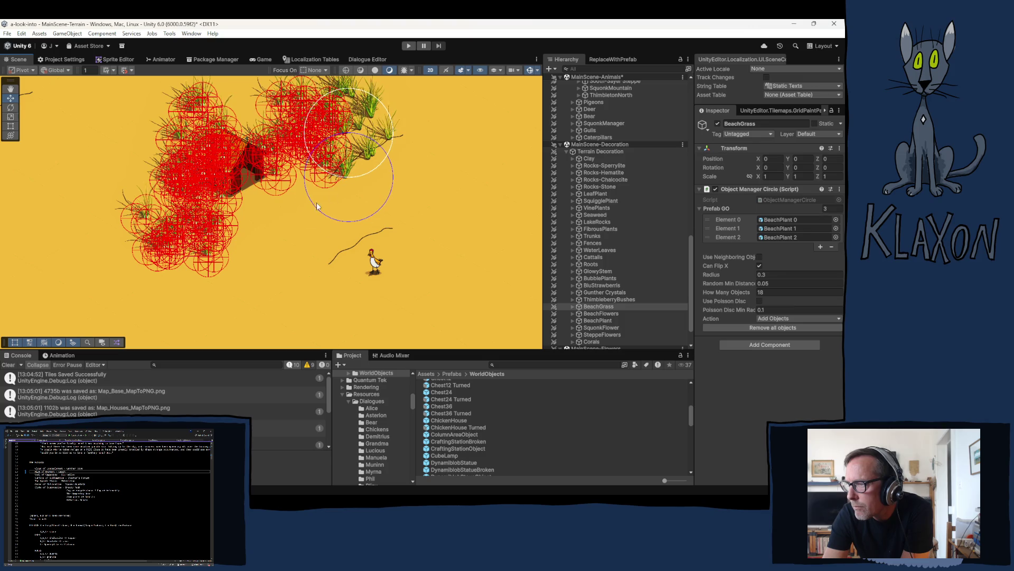
# Paint more beach grass clumps on the bare sand farther down the beach.
pyautogui.scroll(-2, 281, 277)
pyautogui.moveTo(282, 277); pyautogui.dragTo(281, 132)
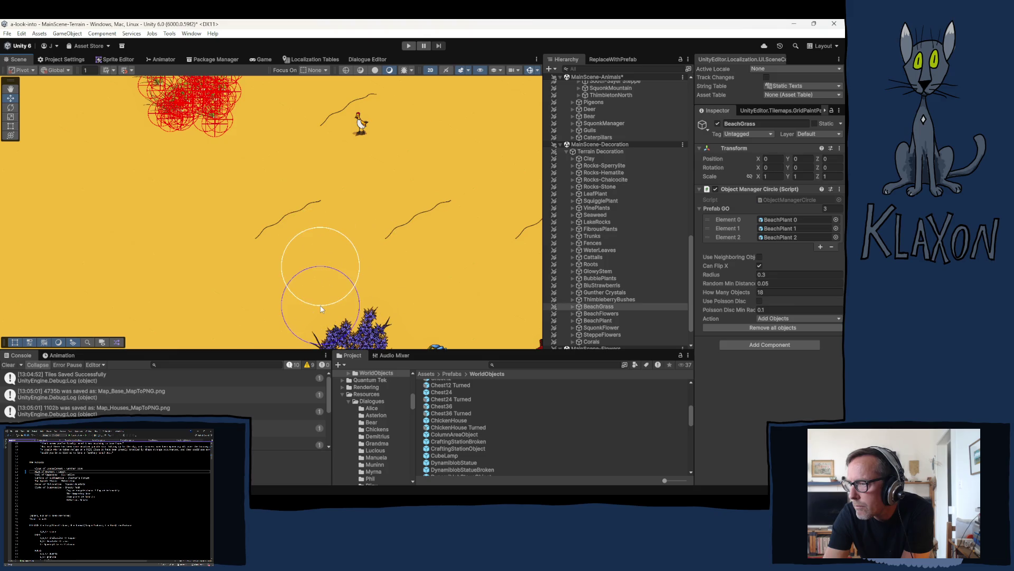
pyautogui.click(320, 264)
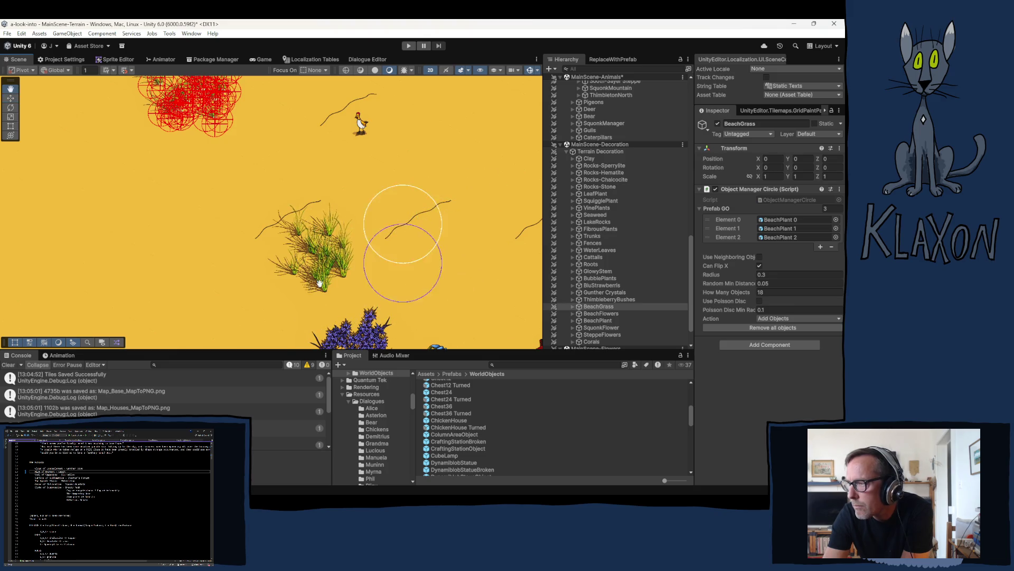
pyautogui.moveTo(510, 239); pyautogui.dragTo(299, 255)
pyautogui.click(417, 250)
pyautogui.scroll(-5, 322, 249)
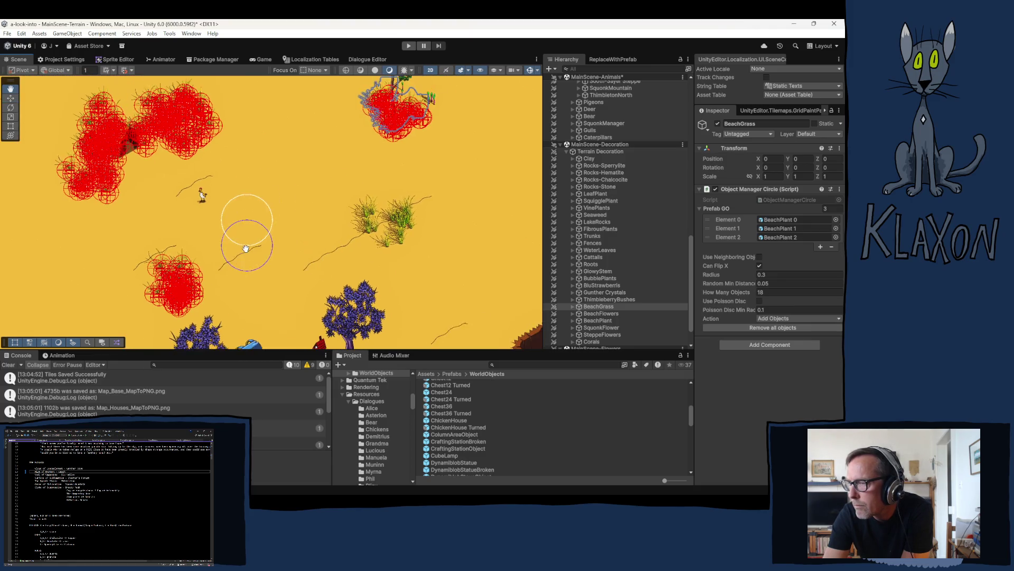
pyautogui.click(587, 314)
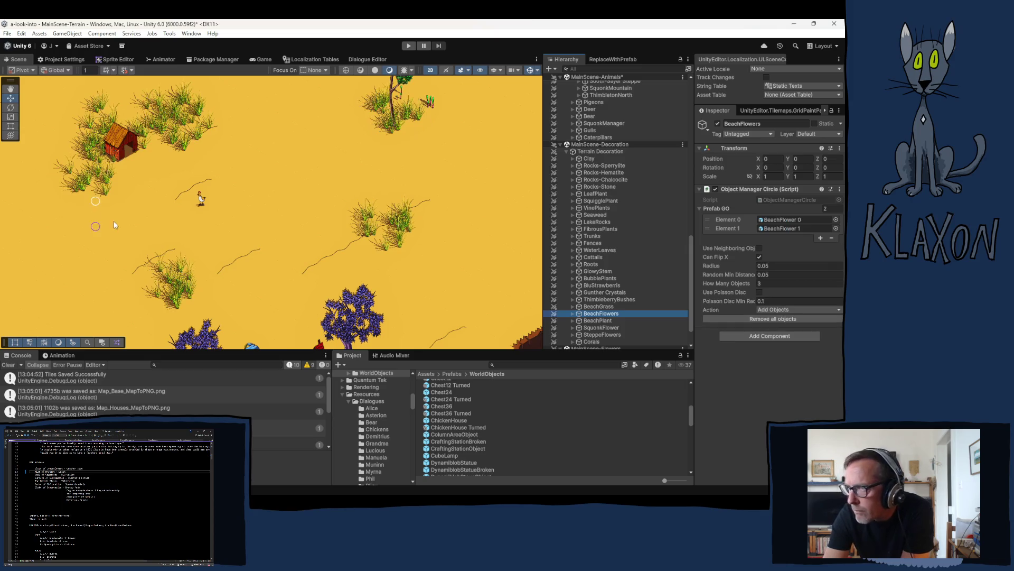
# Paint beach flower clusters beside the hut and next to the grass on open sand.
pyautogui.click(112, 195)
pyautogui.click(114, 197)
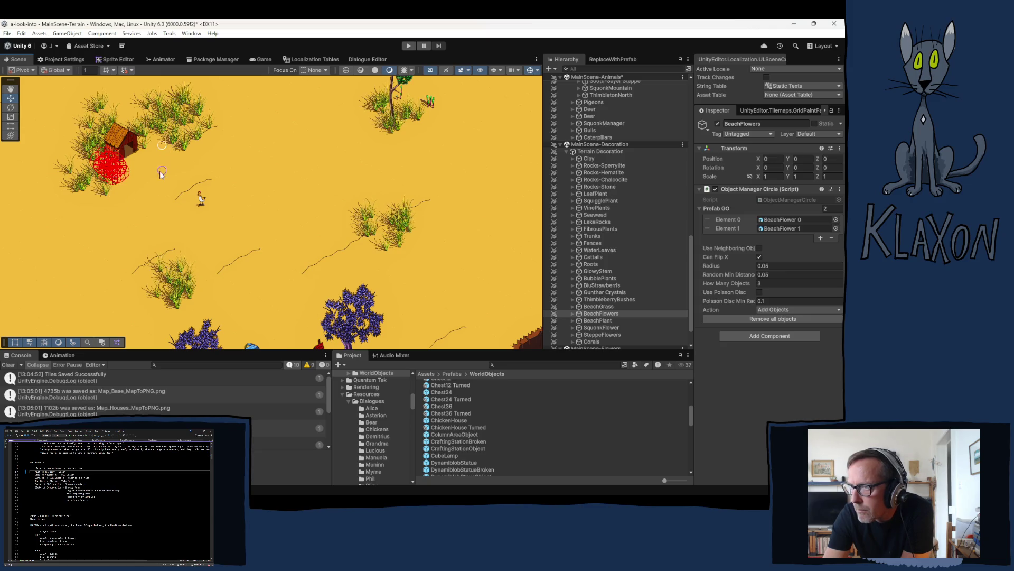
pyautogui.click(178, 179)
pyautogui.click(181, 182)
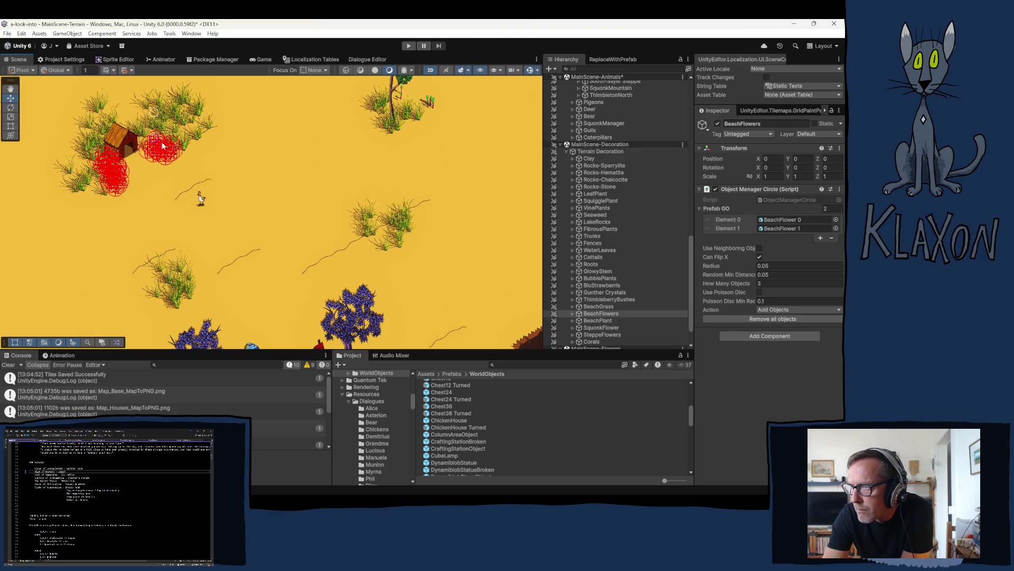
pyautogui.click(191, 156)
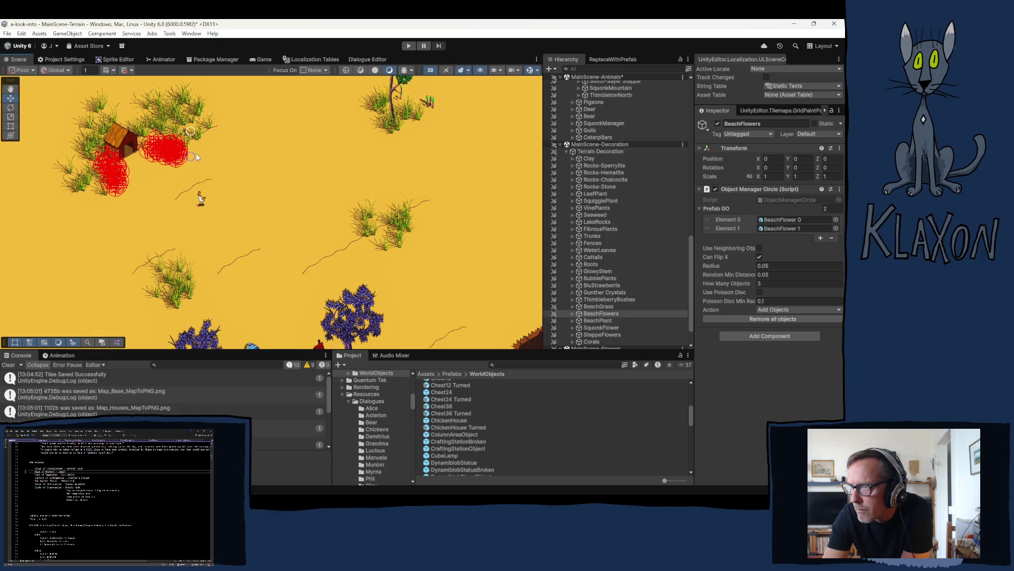
pyautogui.click(365, 274)
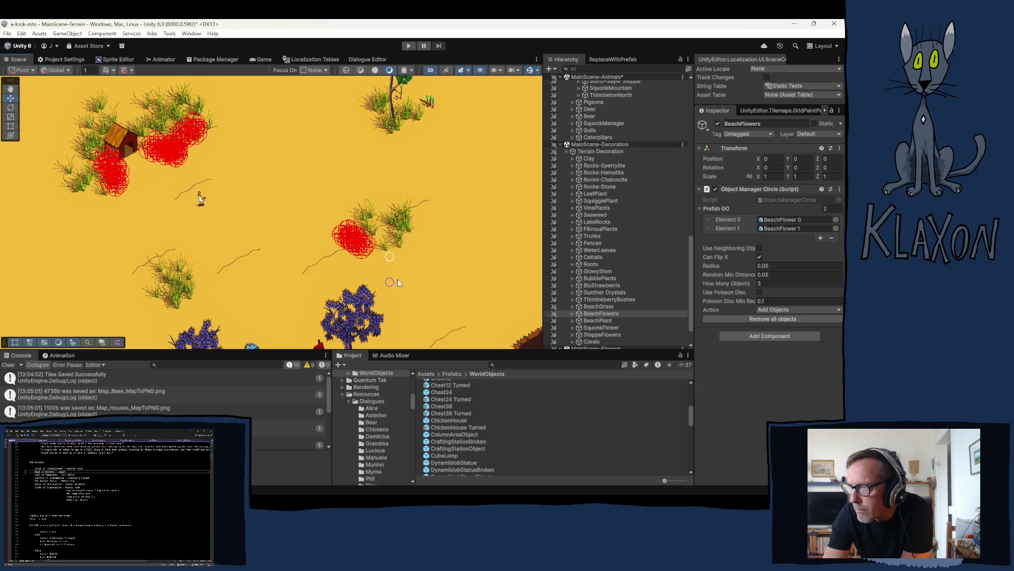
pyautogui.click(411, 268)
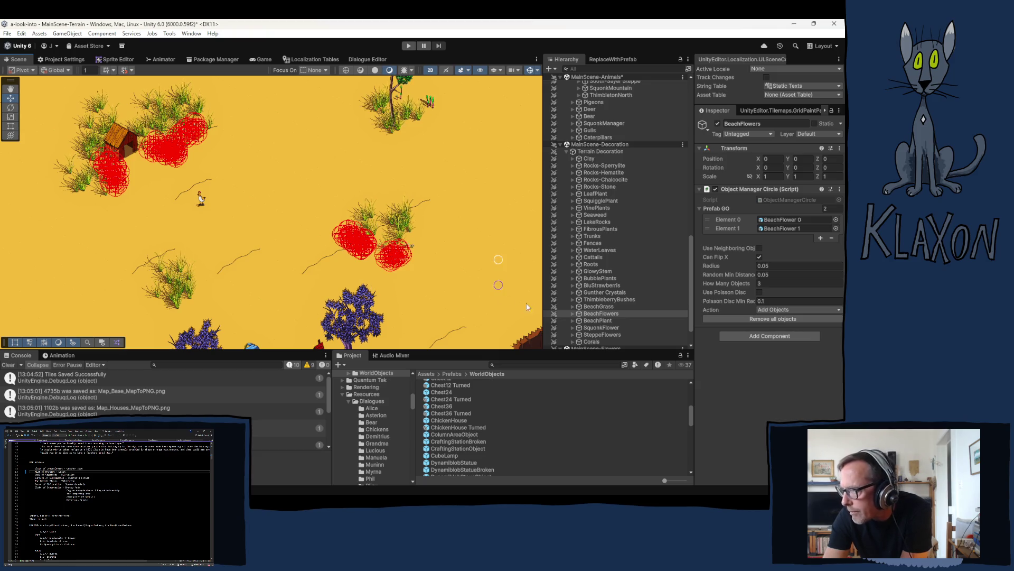
pyautogui.click(604, 319)
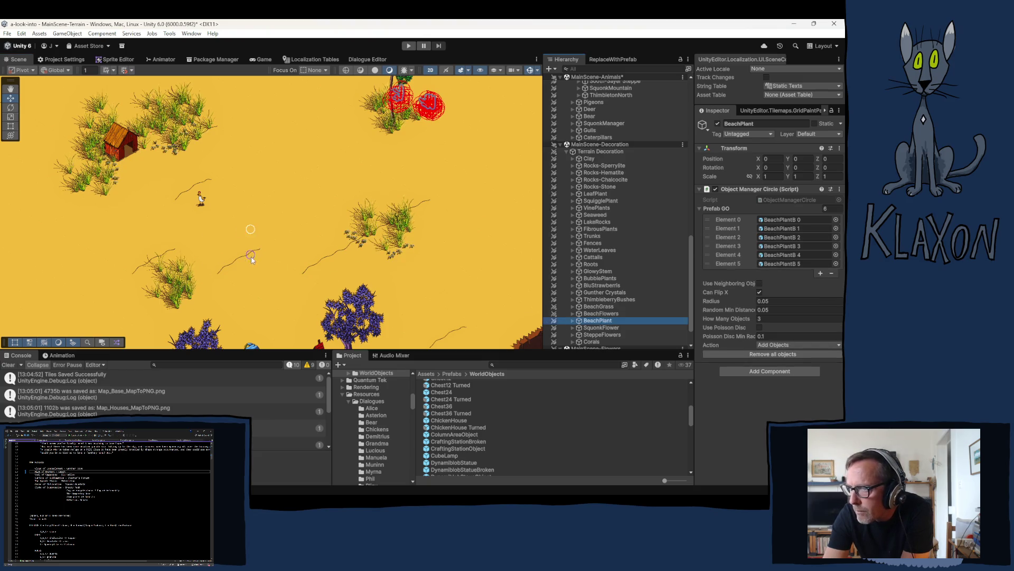
# Paint beach plant clusters across mid-beach and one in the lower-left sand.
pyautogui.click(250, 221)
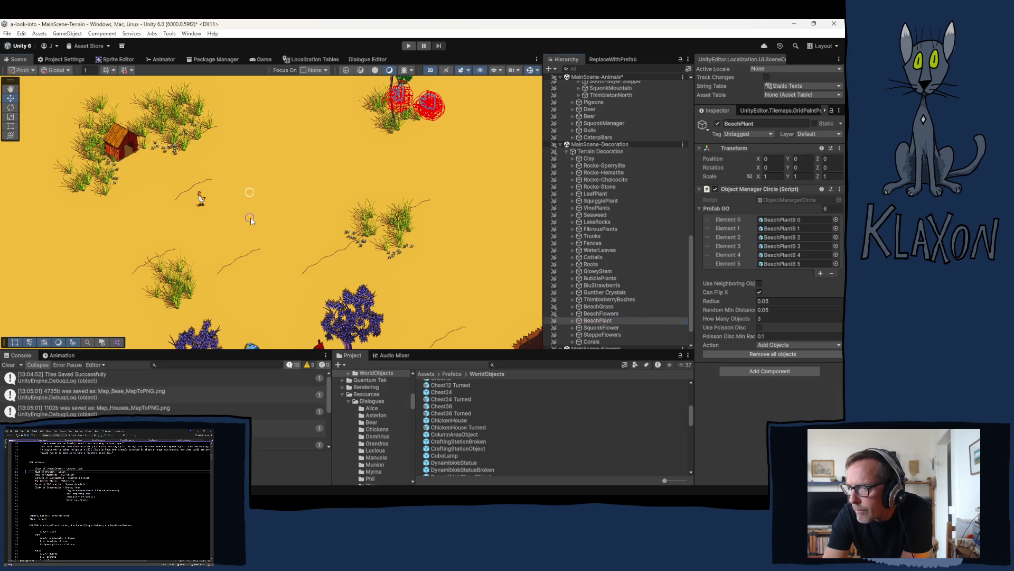
pyautogui.click(285, 224)
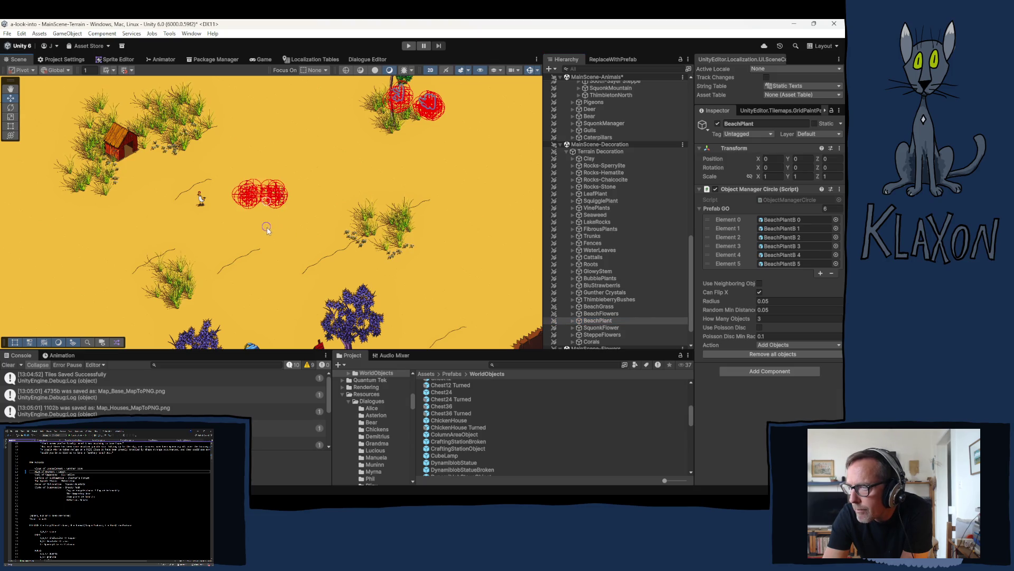
pyautogui.click(286, 244)
pyautogui.click(304, 243)
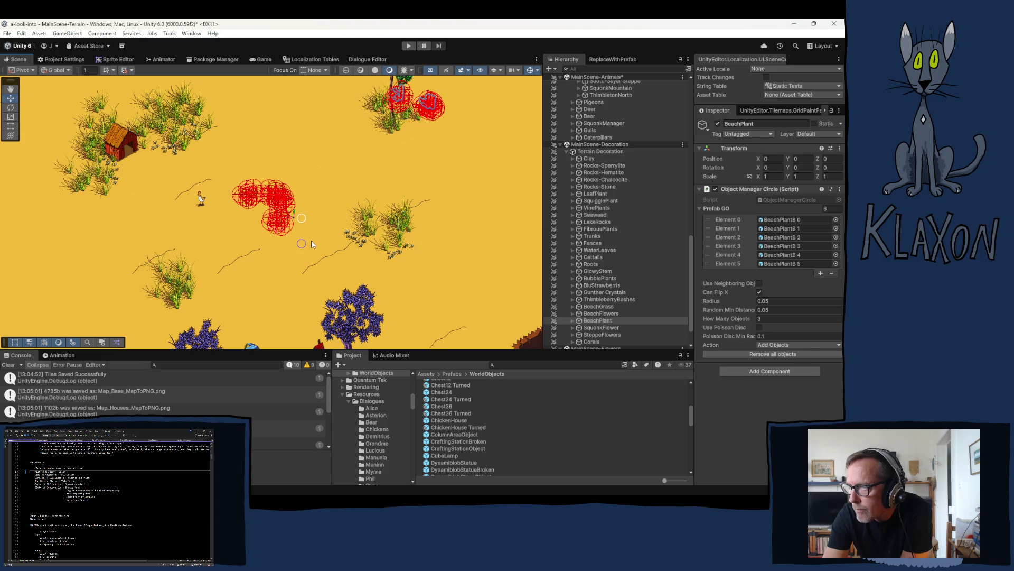
pyautogui.click(312, 241)
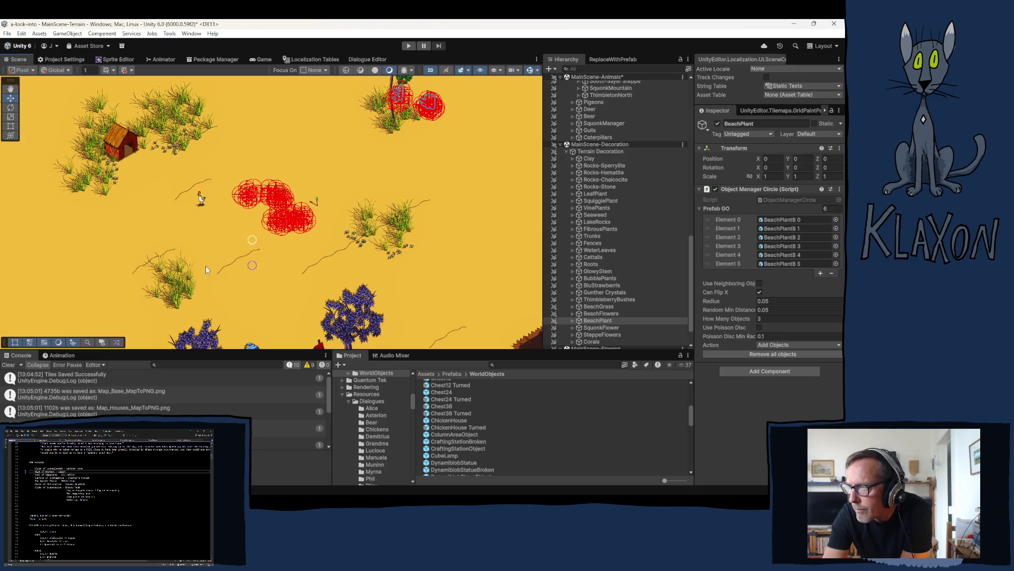
pyautogui.click(127, 326)
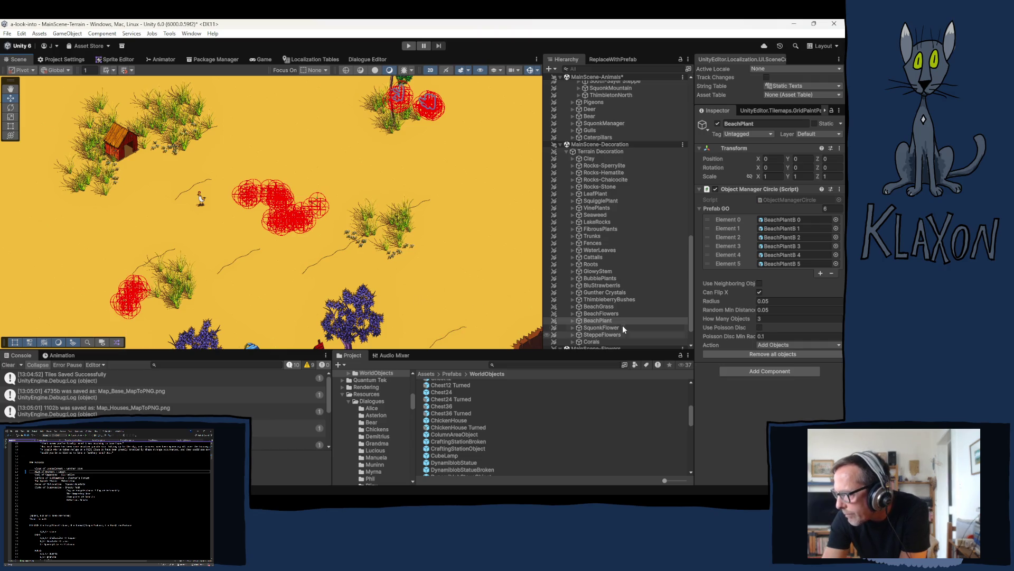
pyautogui.scroll(-3, 620, 322)
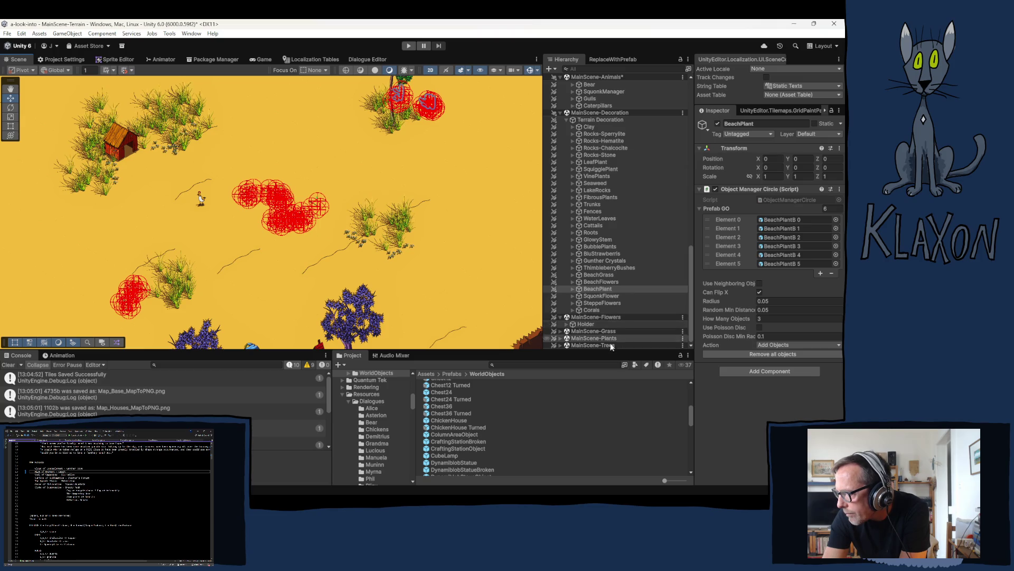
pyautogui.click(559, 345)
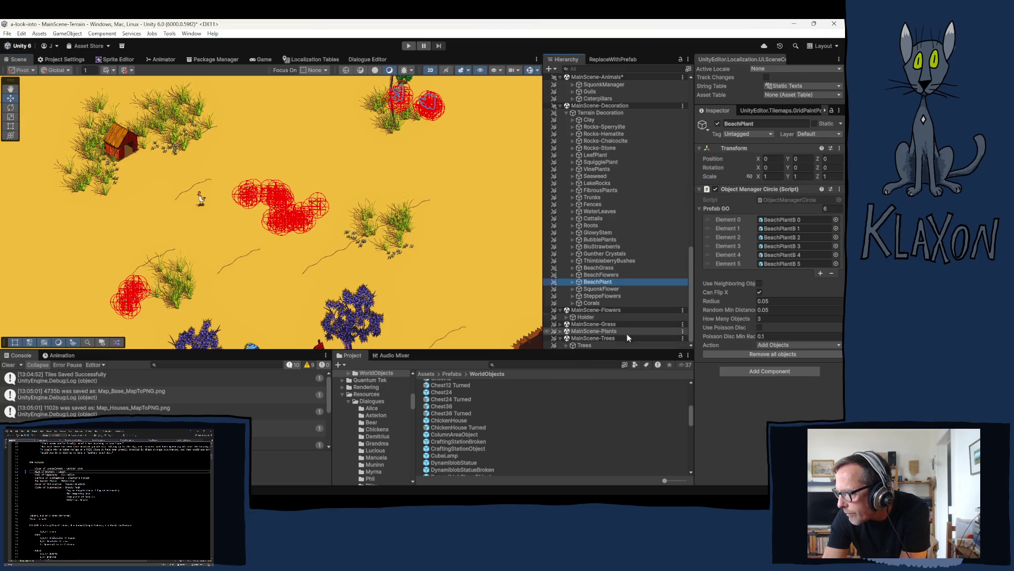
# Select BeachTree and plant trees on the left, top and near the right cliff.
pyautogui.click(567, 345)
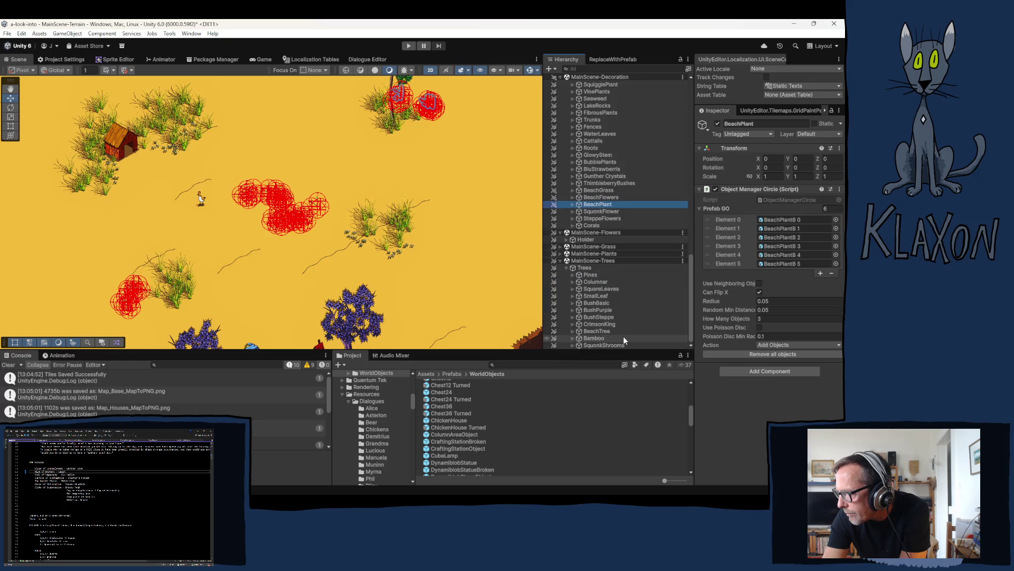
pyautogui.click(613, 331)
pyautogui.scroll(-3, 296, 275)
pyautogui.moveTo(287, 283); pyautogui.dragTo(329, 233)
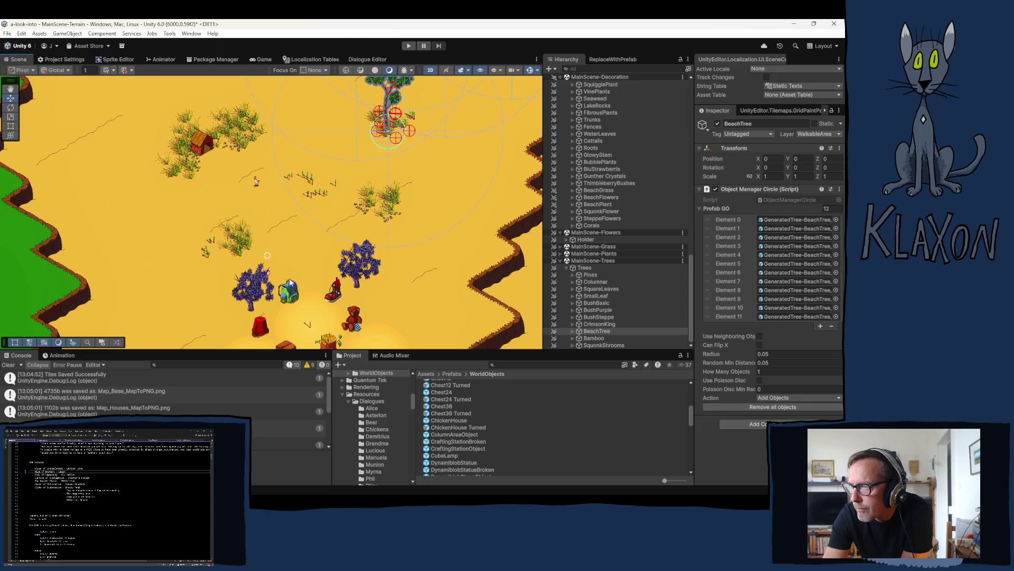
pyautogui.click(165, 267)
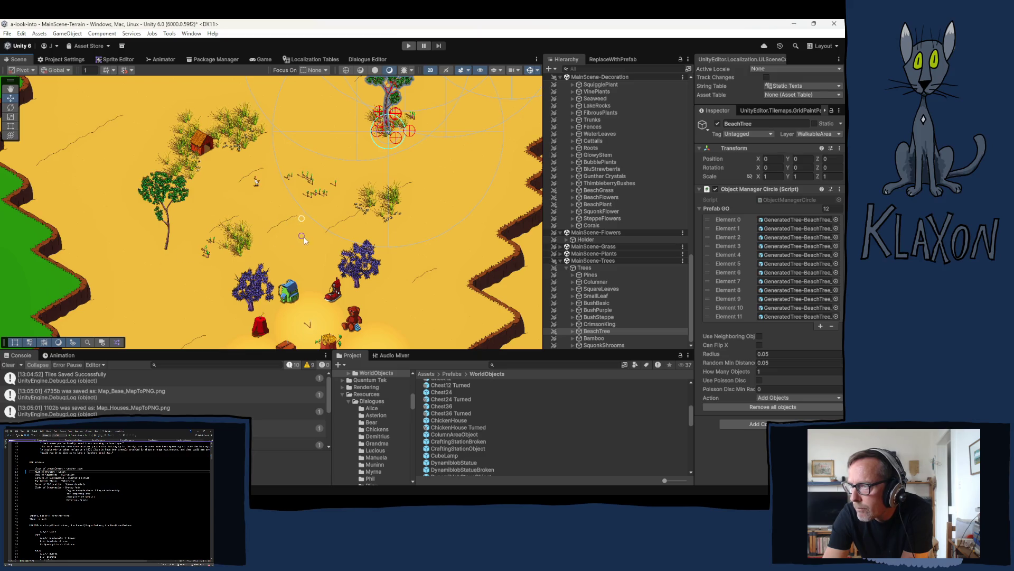
pyautogui.click(322, 186)
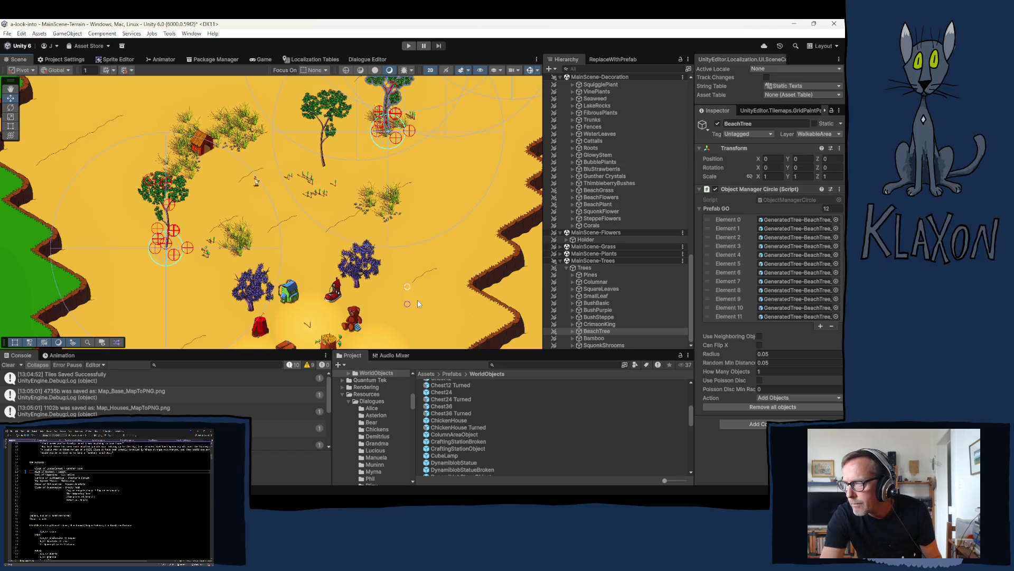
pyautogui.click(433, 305)
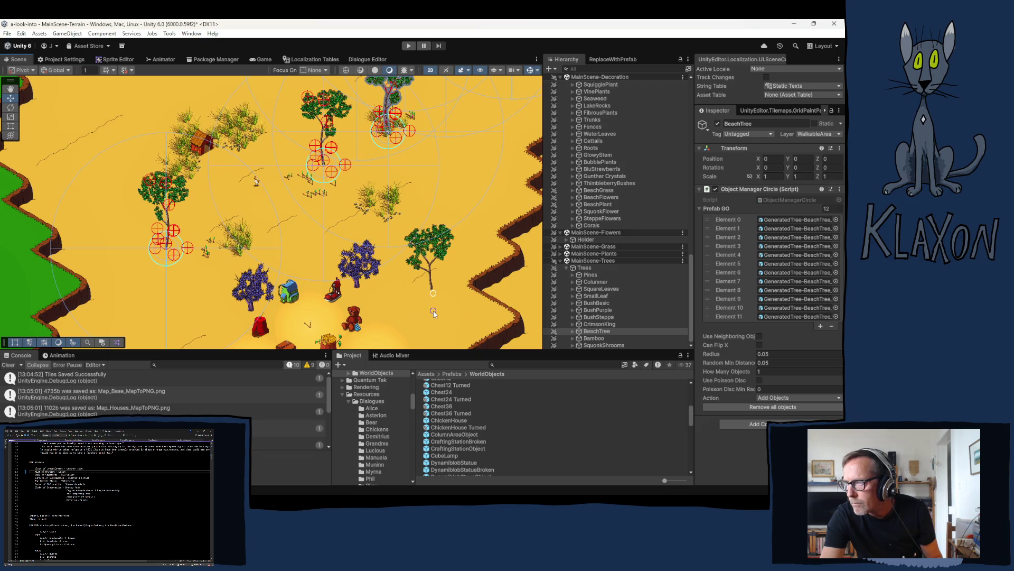
pyautogui.scroll(-2, 399, 285)
pyautogui.moveTo(400, 284); pyautogui.dragTo(377, 208)
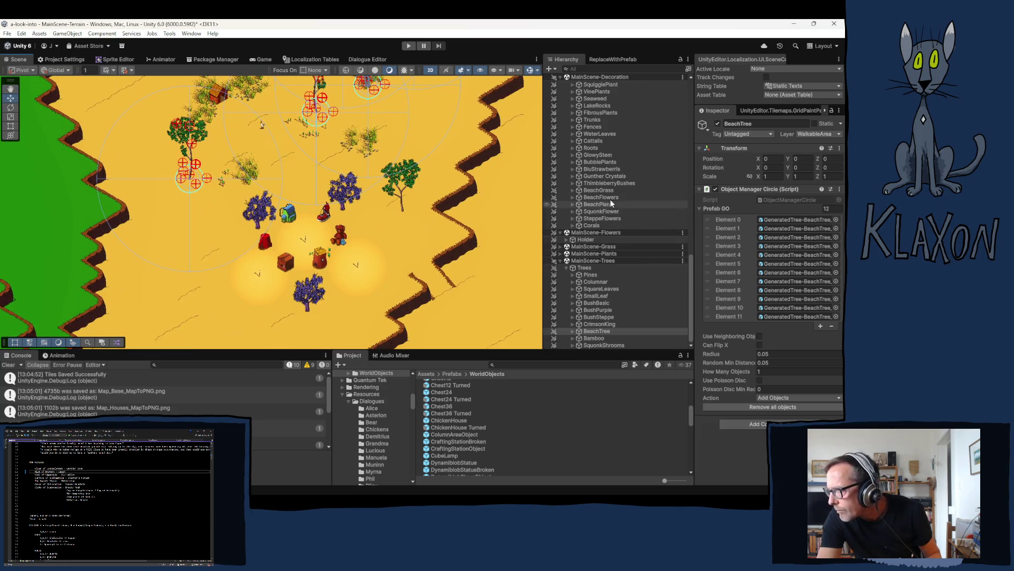
# Expand WorlObjectsHolder in the Hierarchy and select the BallPeopleTown group.
pyautogui.scroll(5, 637, 206)
pyautogui.scroll(2, 642, 194)
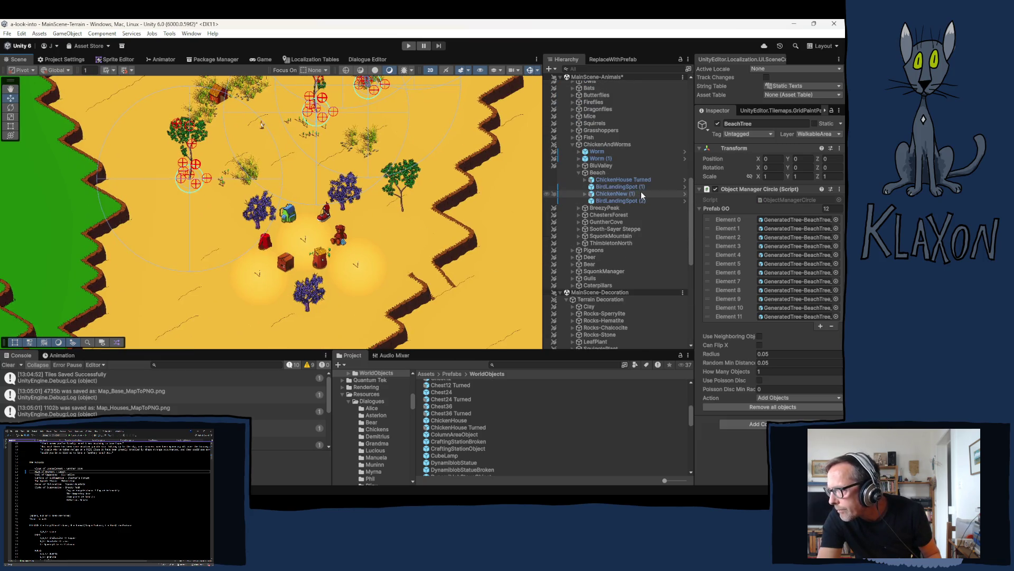
pyautogui.scroll(5, 636, 189)
pyautogui.scroll(1, 586, 154)
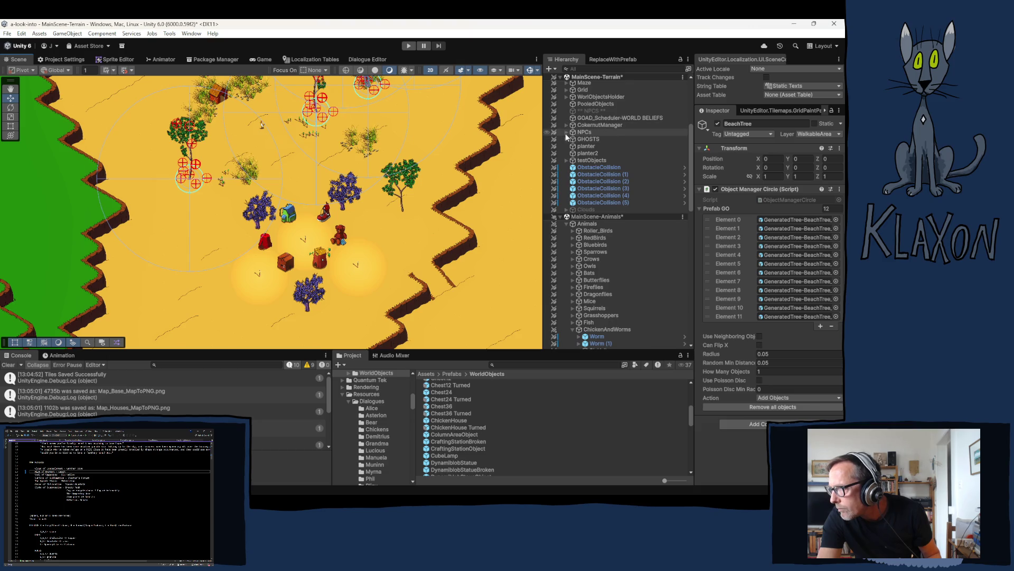
pyautogui.click(567, 132)
pyautogui.click(567, 132)
pyautogui.scroll(5, 598, 153)
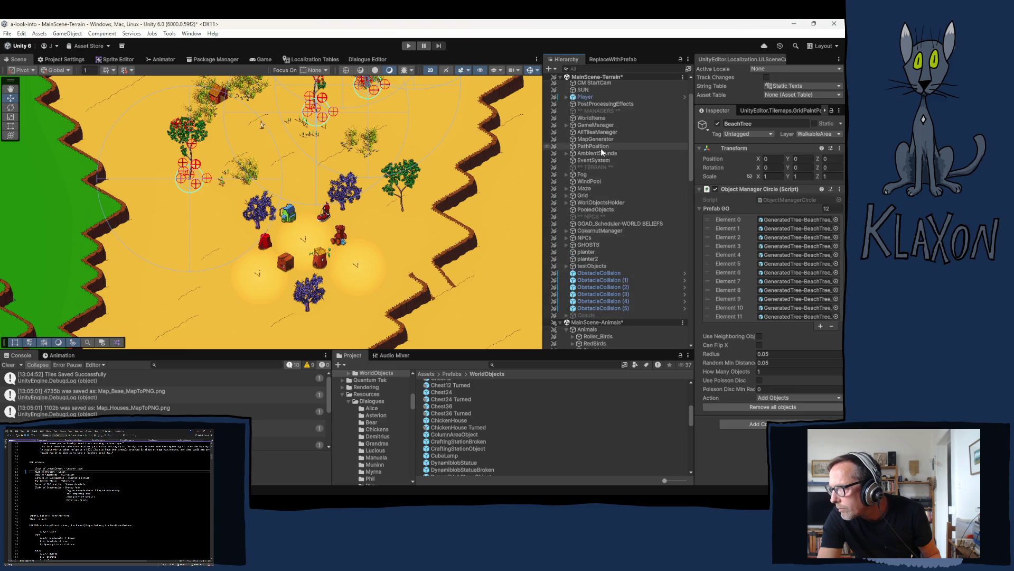
pyautogui.scroll(-3, 614, 198)
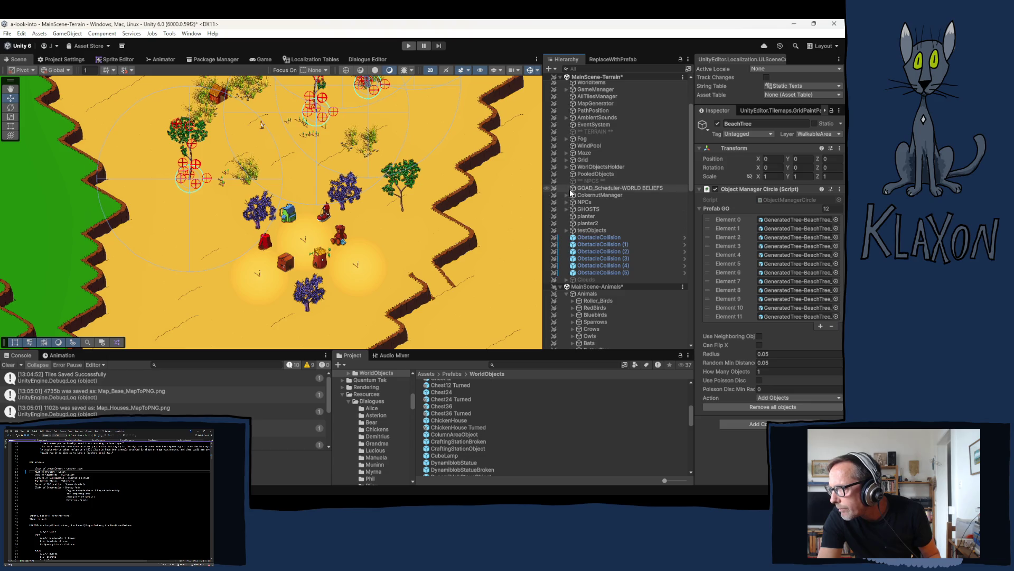
pyautogui.click(567, 167)
pyautogui.scroll(-5, 624, 243)
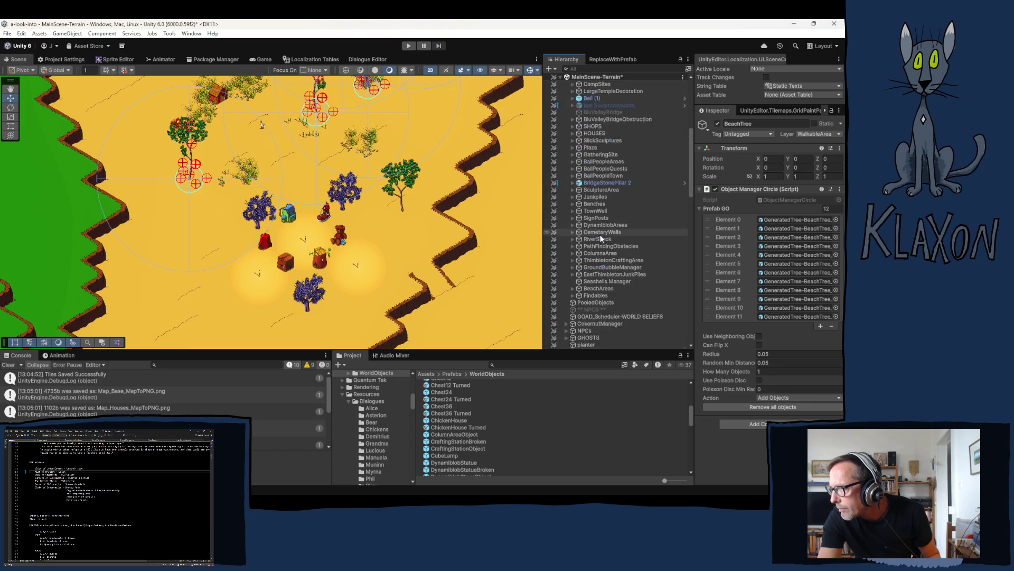
pyautogui.click(594, 151)
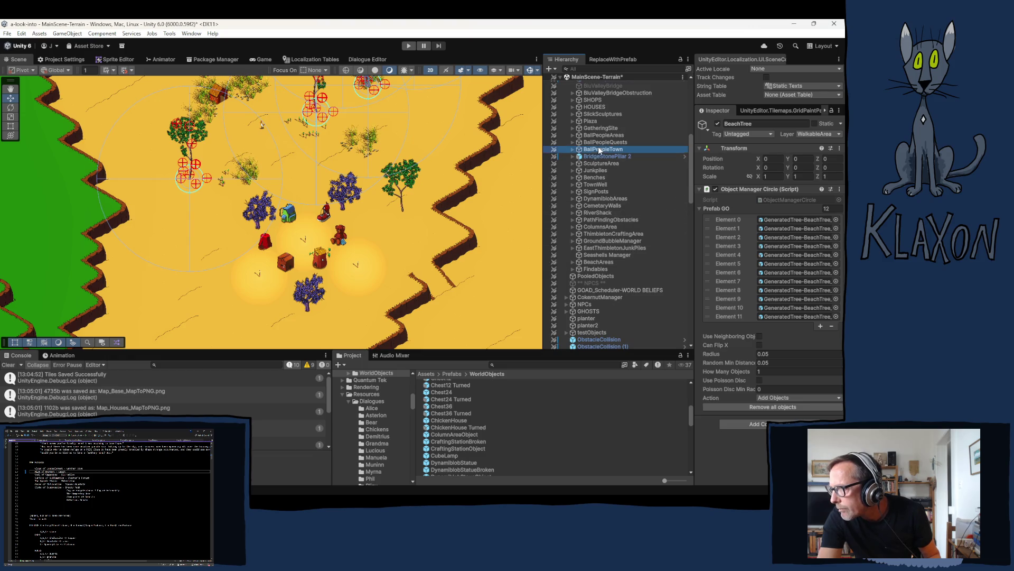
# Select all BallPeopleTown houses and torches and frame them on the green plateau.
pyautogui.click(573, 150)
pyautogui.click(607, 156)
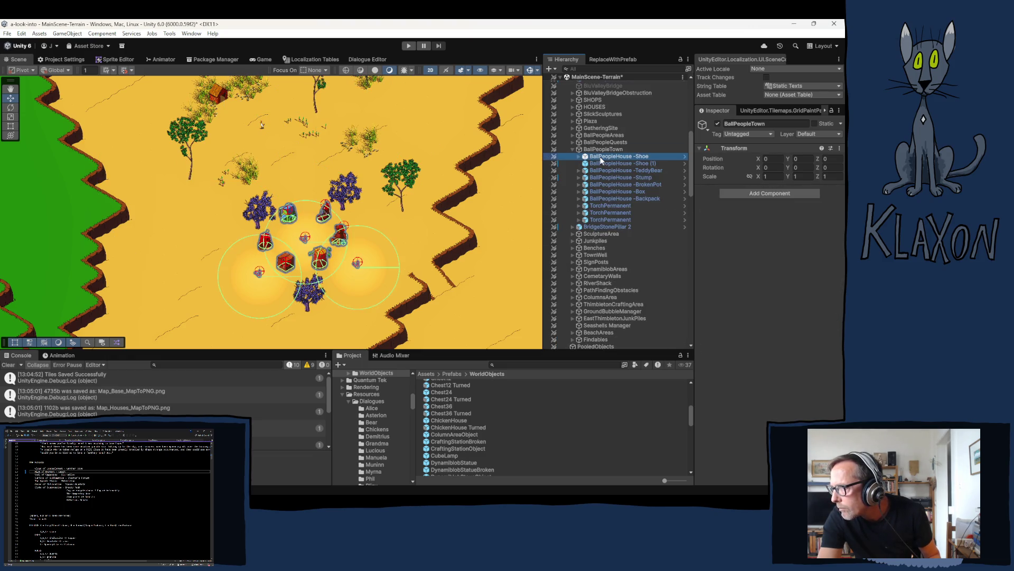
pyautogui.keyDown('shift'); pyautogui.click(606, 219); pyautogui.keyUp('shift')
pyautogui.press('f')
pyautogui.scroll(-2, 341, 239)
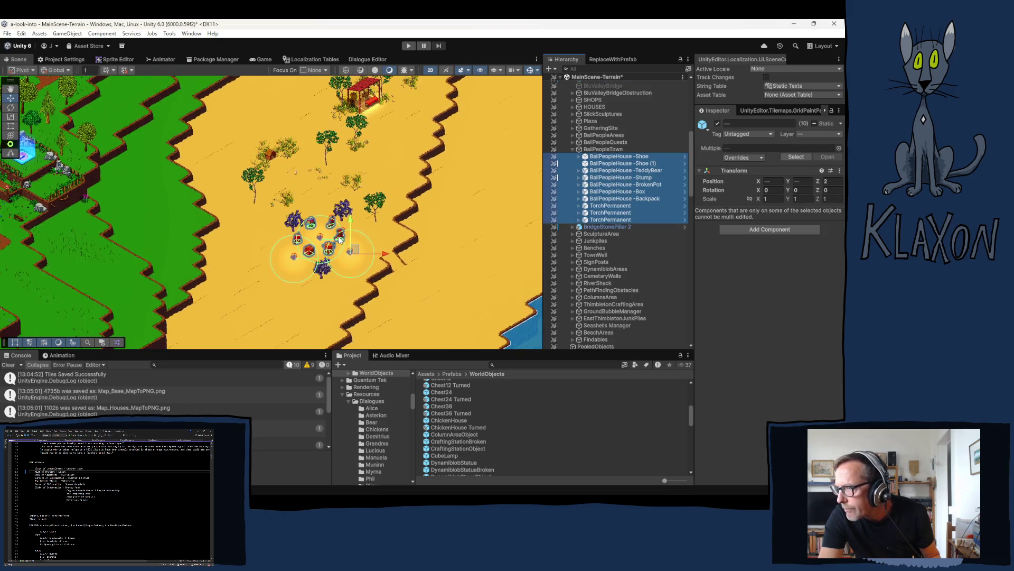
pyautogui.moveTo(340, 239)
pyautogui.mouseDown()
pyautogui.moveTo(259, 328)
pyautogui.moveTo(334, 136)
pyautogui.moveTo(349, 324)
pyautogui.moveTo(236, 182)
pyautogui.mouseUp()
# Raise the town objects to Z 3 and shift them down-left on the plateau.
pyautogui.click(838, 182)
pyautogui.write('3')
pyautogui.press('Return')
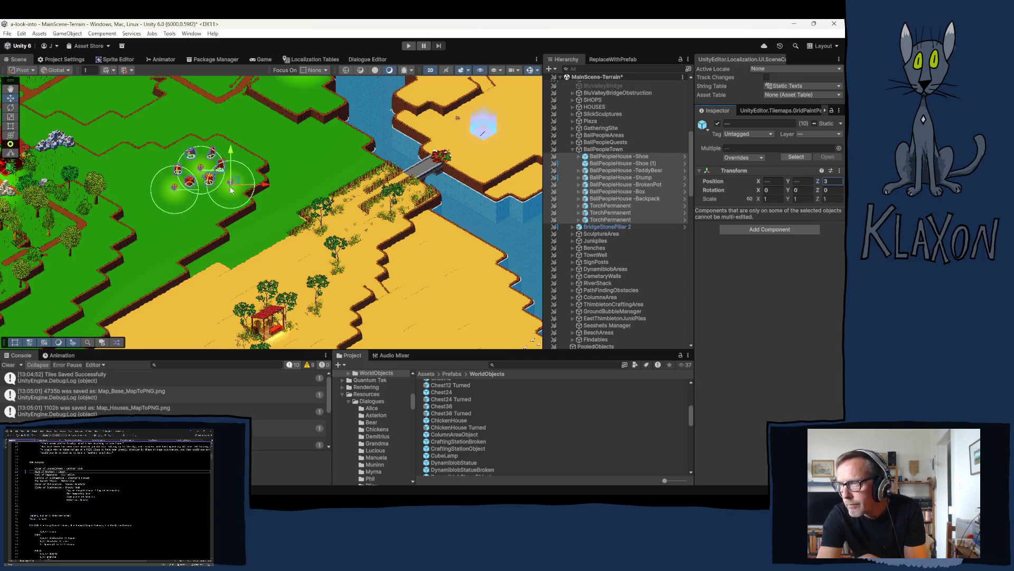
pyautogui.press('f')
pyautogui.scroll(2, 195, 168)
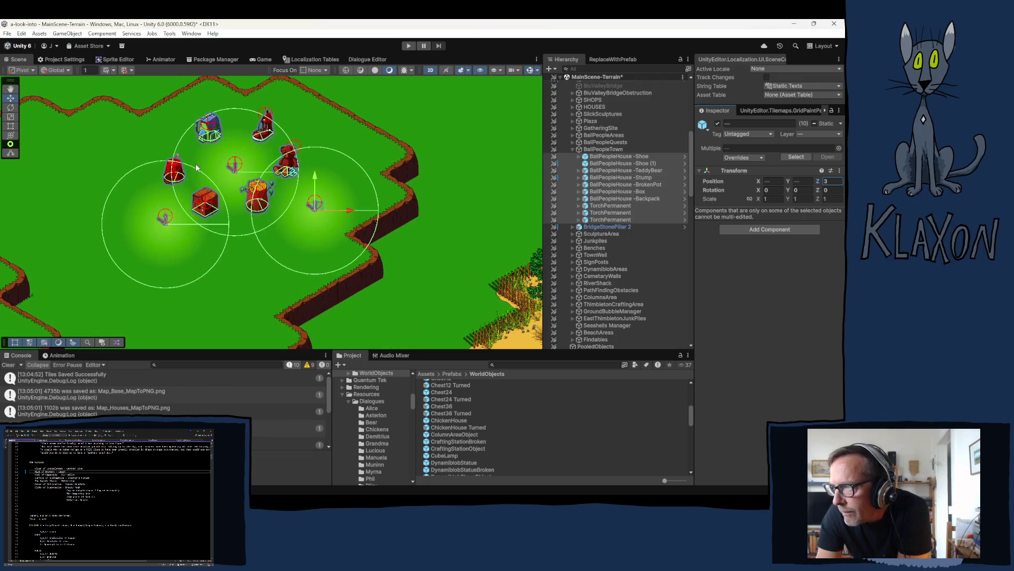
pyautogui.moveTo(315, 214); pyautogui.dragTo(297, 227)
pyautogui.click(285, 264)
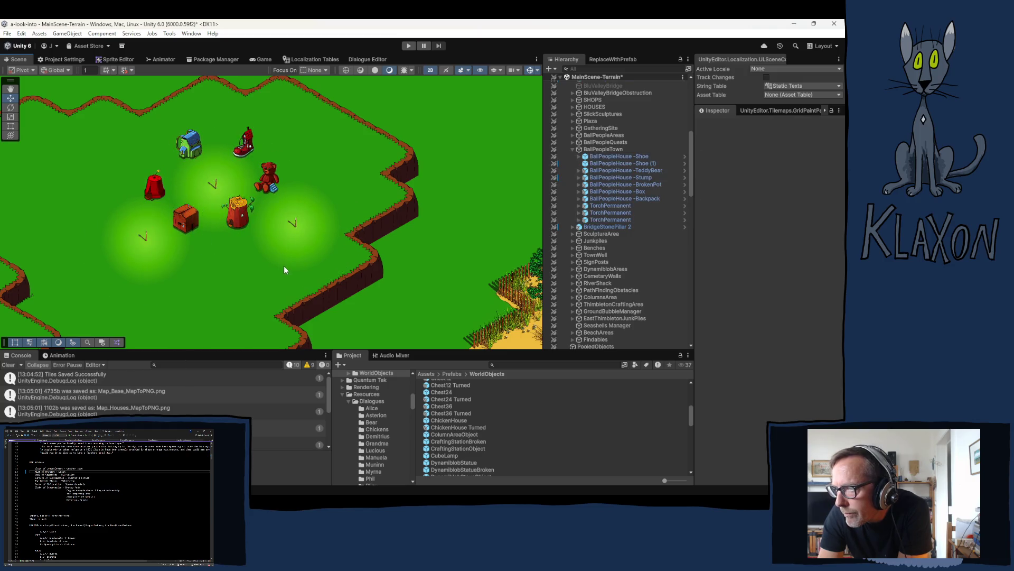
pyautogui.scroll(-3, 274, 265)
pyautogui.moveTo(290, 287); pyautogui.dragTo(313, 136)
pyautogui.moveTo(369, 317); pyautogui.dragTo(357, 185)
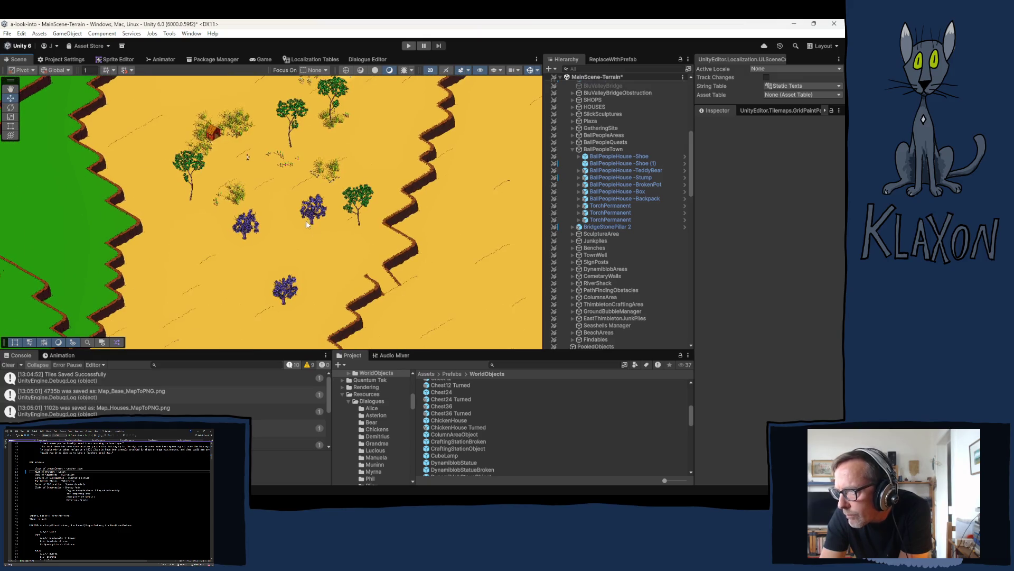
# Make BushPurple pickable, then move the three purple bushes from the desert onto the plateau.
pyautogui.scroll(-10, 624, 272)
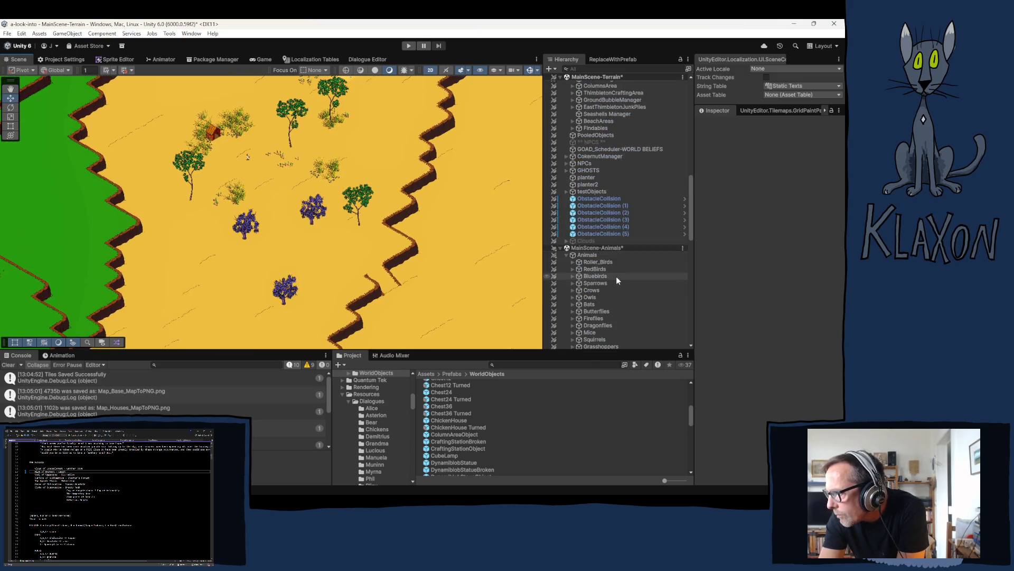
pyautogui.scroll(-10, 604, 303)
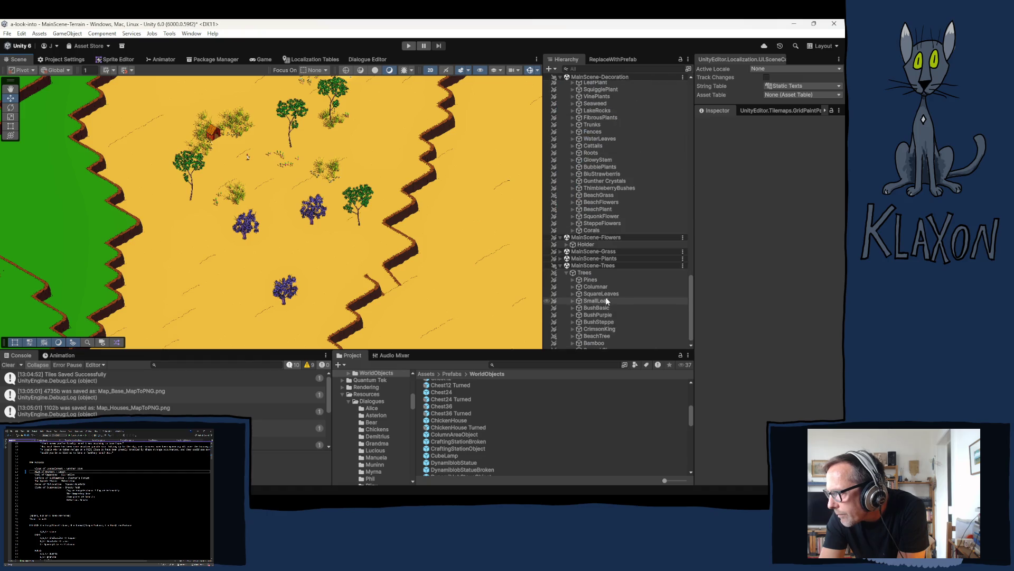
pyautogui.click(554, 316)
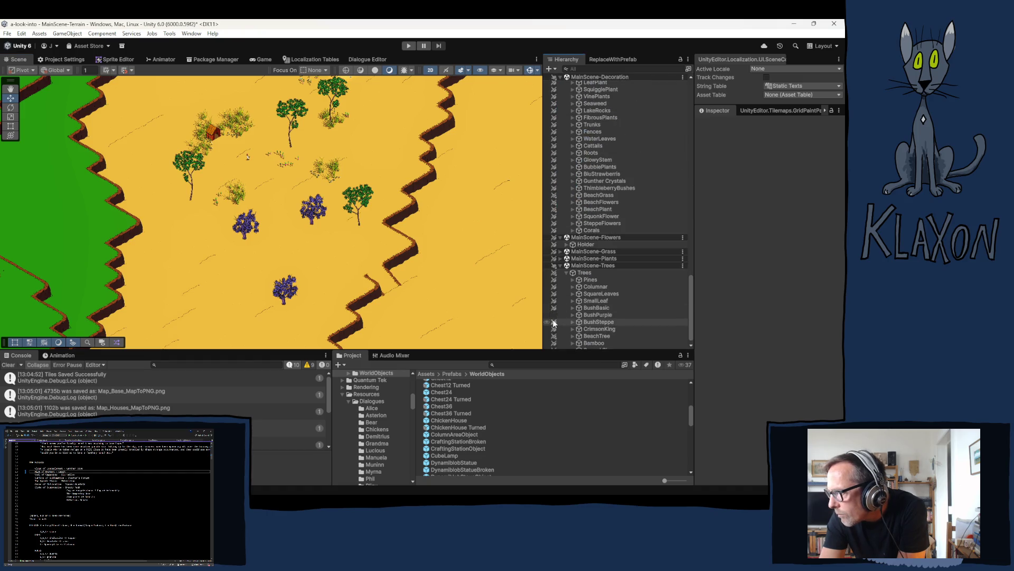
pyautogui.click(289, 300)
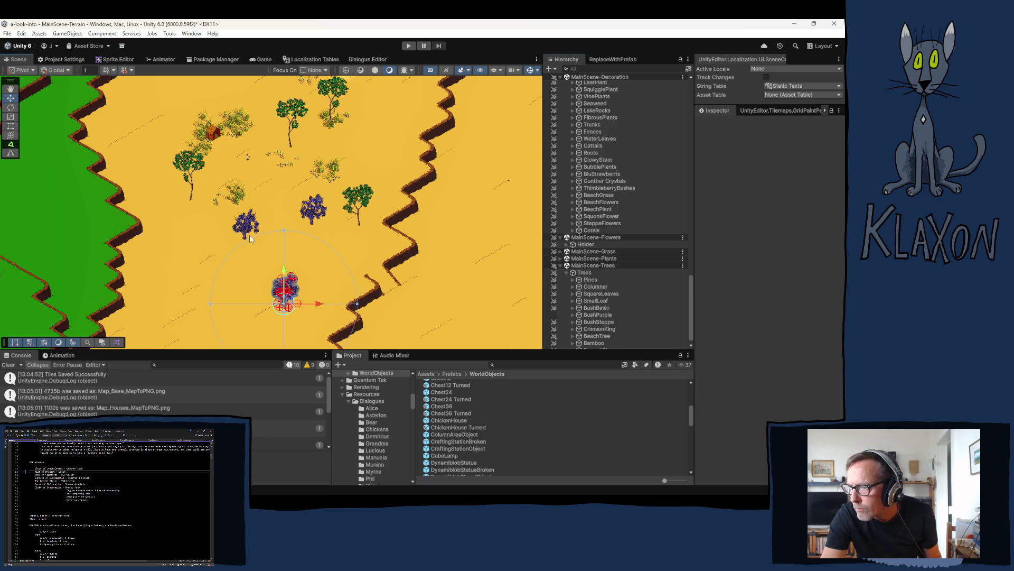
pyautogui.keyDown('shift'); pyautogui.click(309, 214); pyautogui.keyUp('shift')
pyautogui.scroll(-1, 309, 238)
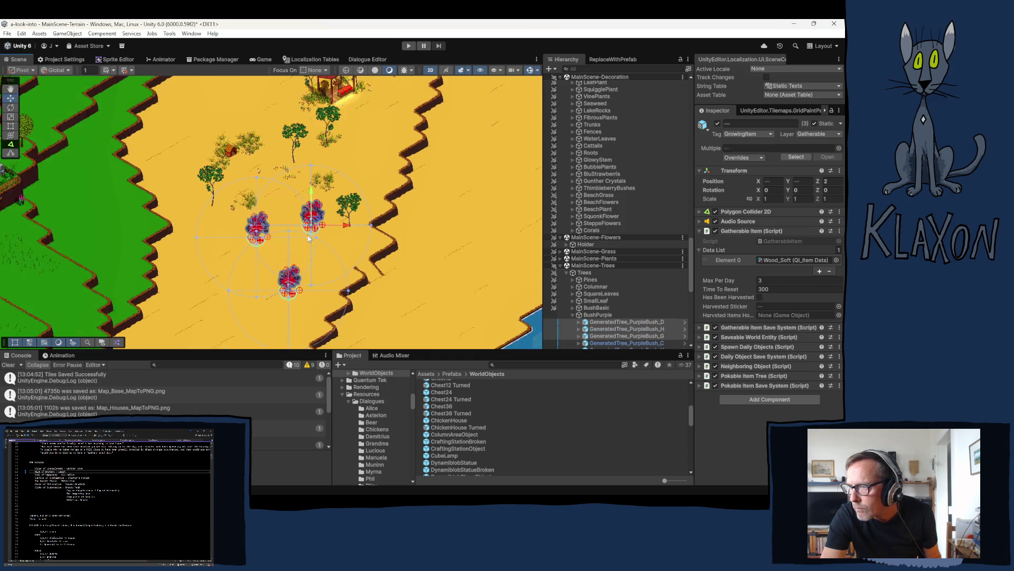
pyautogui.moveTo(315, 232)
pyautogui.mouseDown()
pyautogui.moveTo(279, 131)
pyautogui.moveTo(296, 257)
pyautogui.moveTo(303, 74)
pyautogui.moveTo(306, 83)
pyautogui.mouseUp()
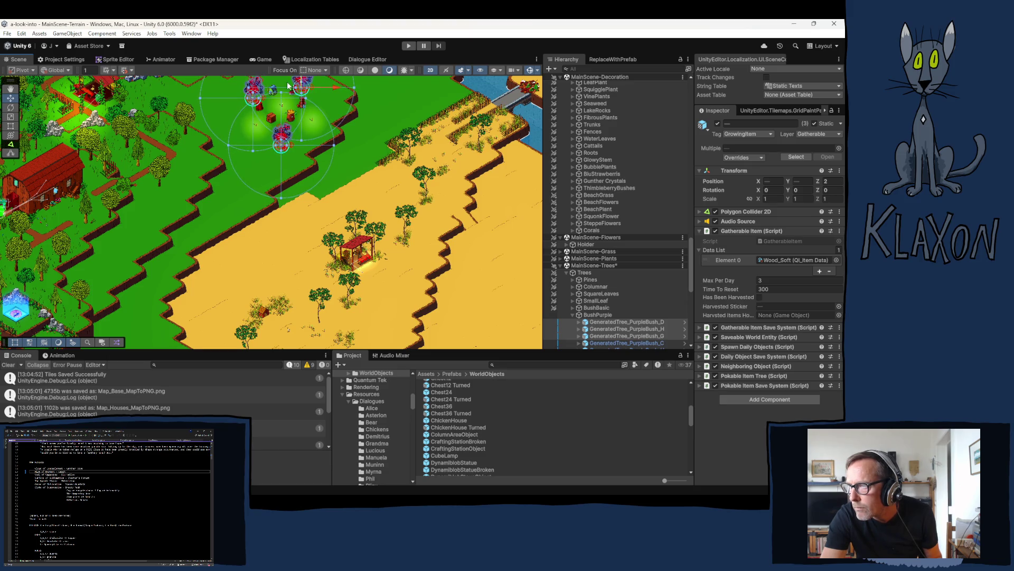
pyautogui.press('f')
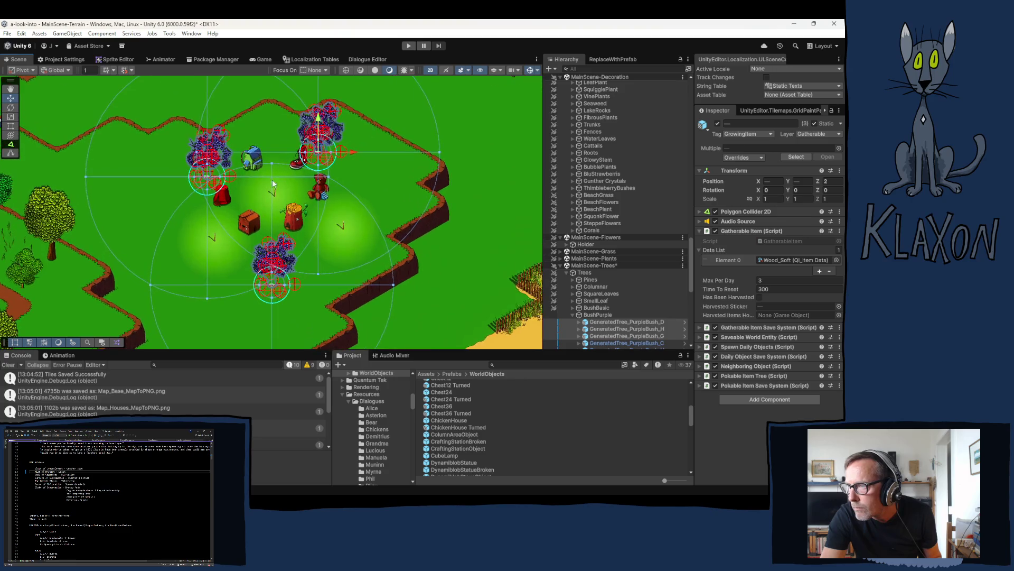
pyautogui.moveTo(318, 148)
pyautogui.mouseDown()
pyautogui.moveTo(285, 147)
pyautogui.moveTo(324, 143)
pyautogui.moveTo(322, 150)
pyautogui.mouseUp()
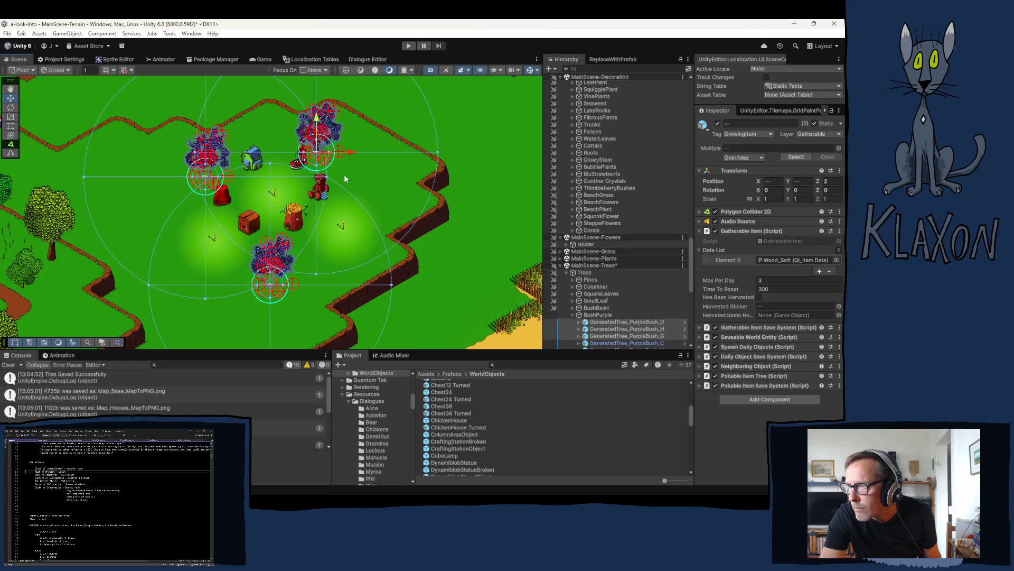
pyautogui.click(404, 203)
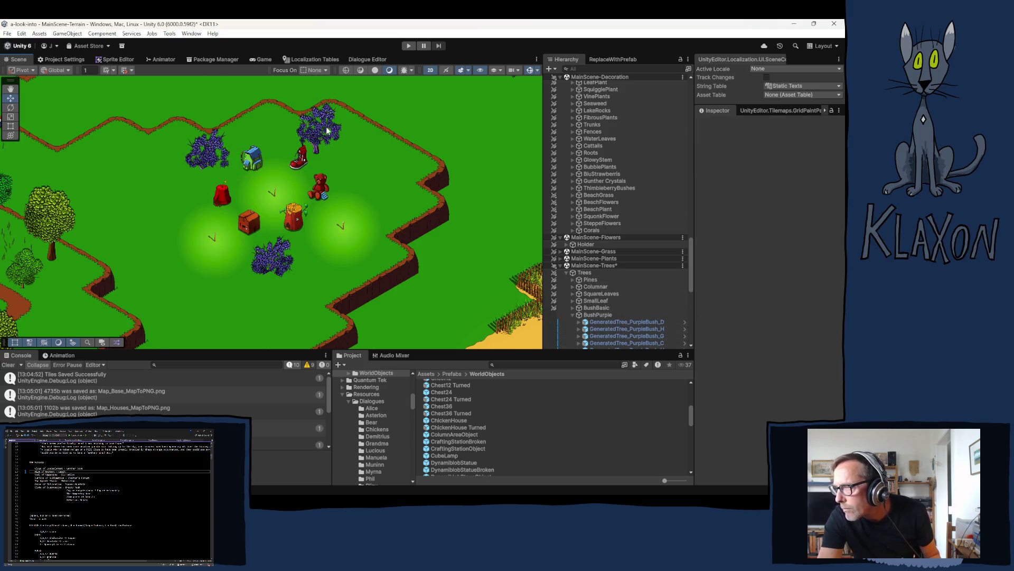
pyautogui.click(208, 157)
pyautogui.keyDown('shift'); pyautogui.click(207, 154); pyautogui.keyUp('shift')
pyautogui.keyDown('shift'); pyautogui.click(274, 276); pyautogui.keyUp('shift')
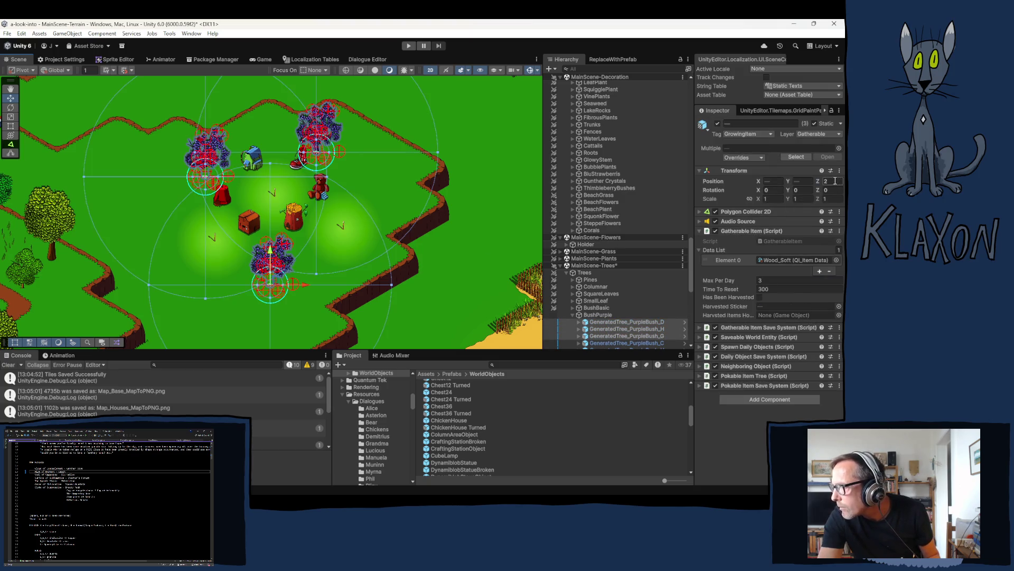
pyautogui.click(229, 371)
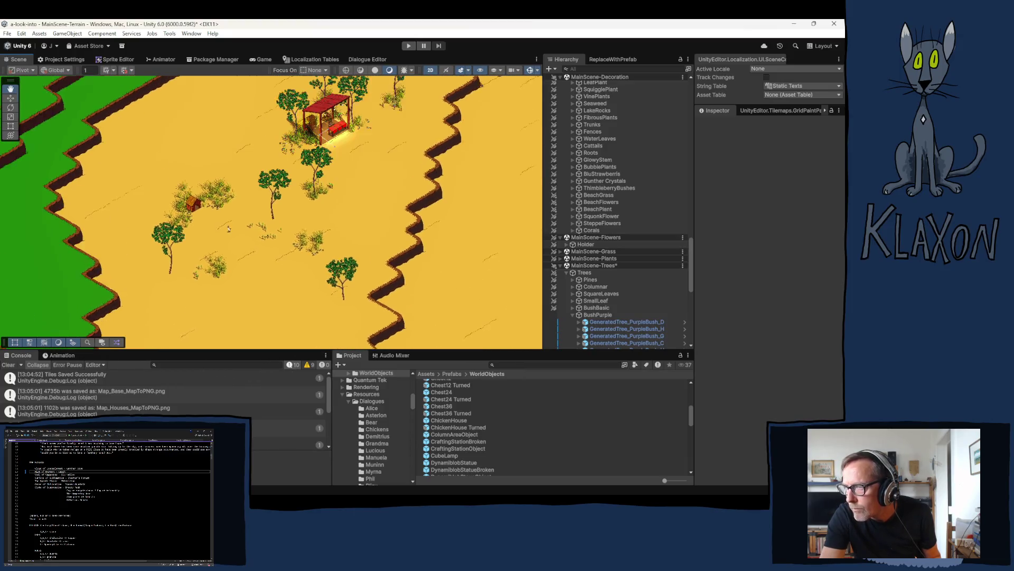
pyautogui.press('w')
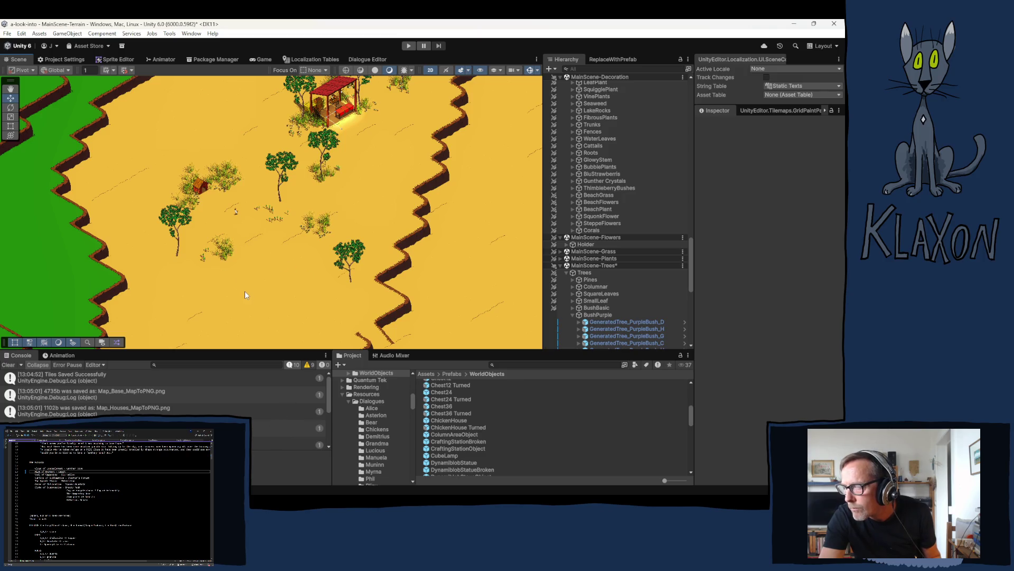
pyautogui.scroll(-5, 265, 240)
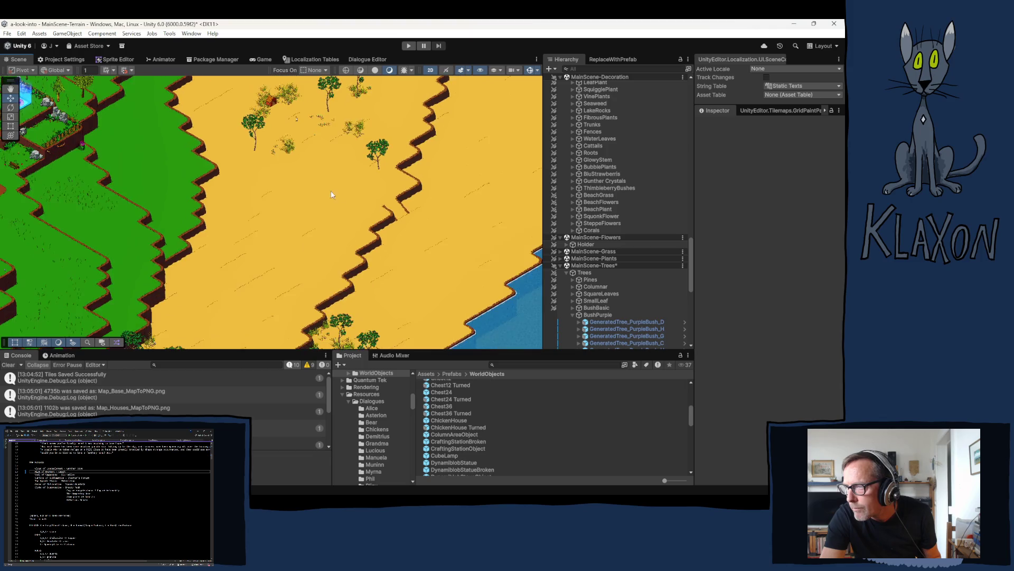
pyautogui.moveTo(407, 246); pyautogui.dragTo(306, 265)
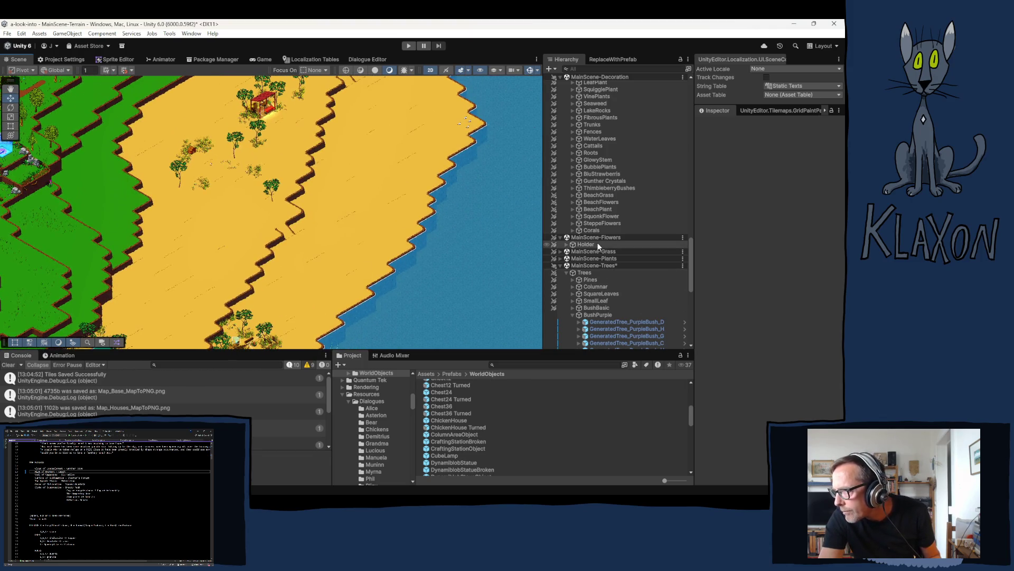
pyautogui.scroll(6, 599, 299)
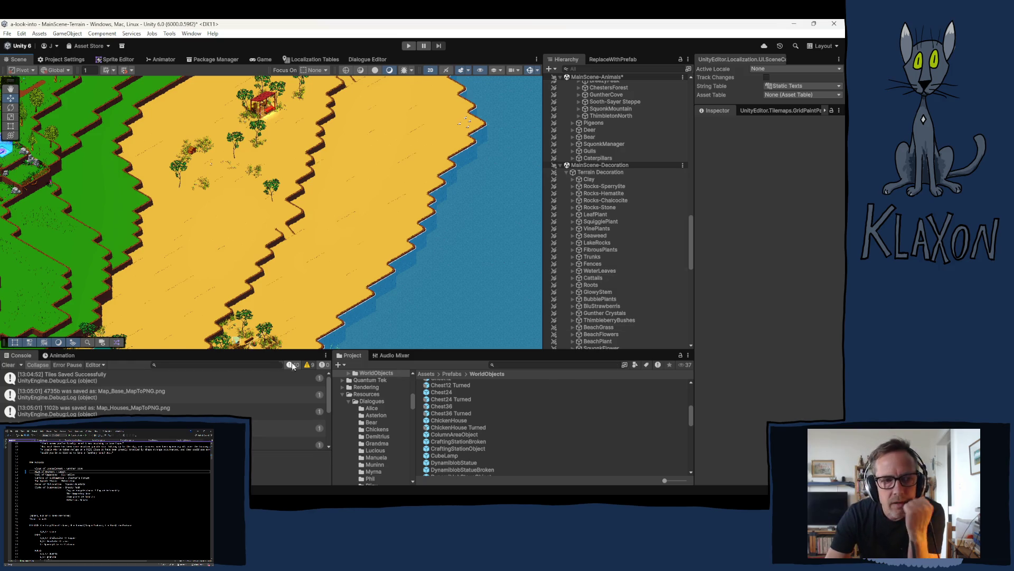
# Select the Beach chicken ChickenNew (1) and locate its ChickenMap_BluValleyInactive dialogue among the Chickens dialogue assets.
pyautogui.moveTo(380, 491)
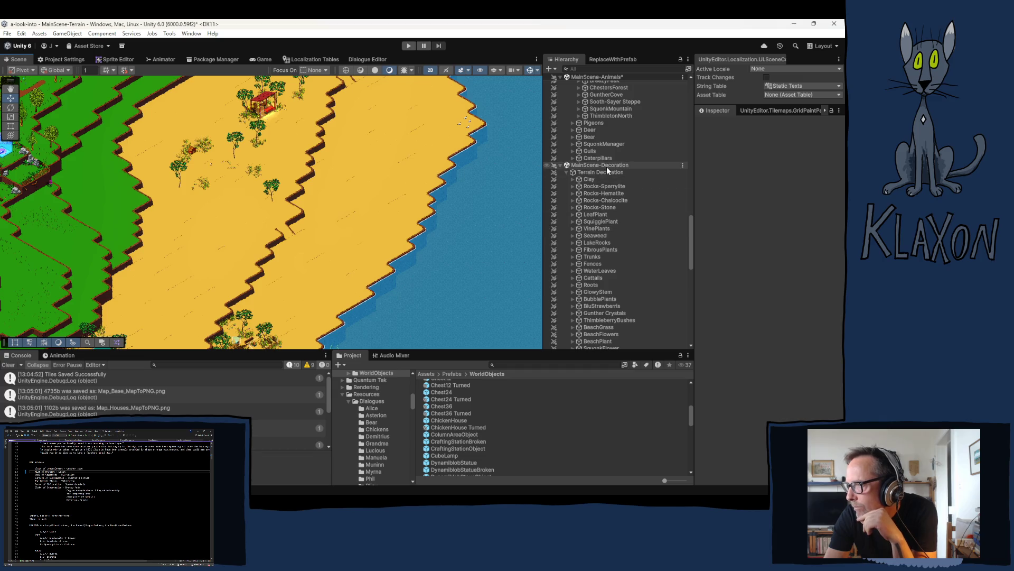
pyautogui.scroll(3, 607, 166)
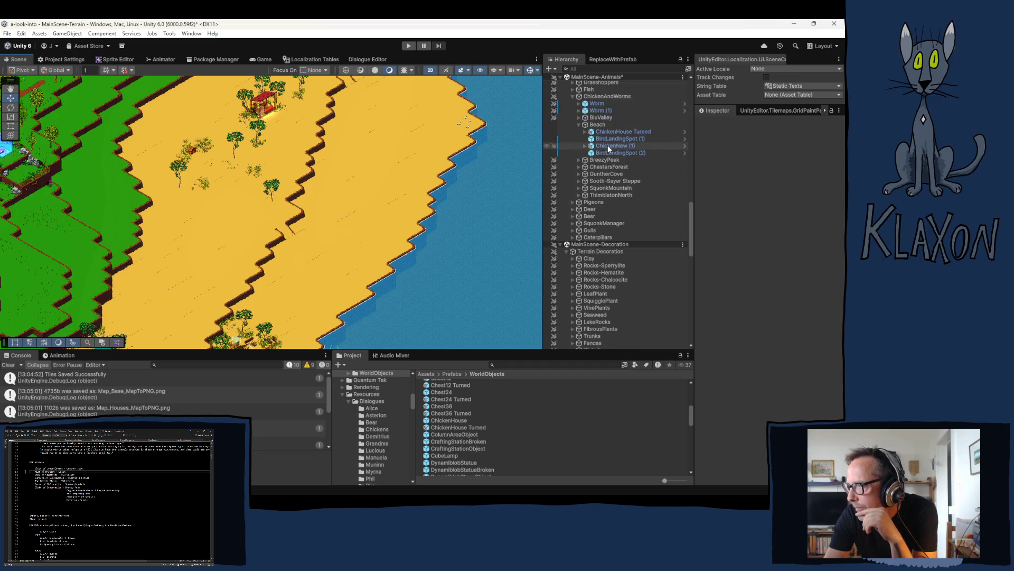
pyautogui.click(608, 145)
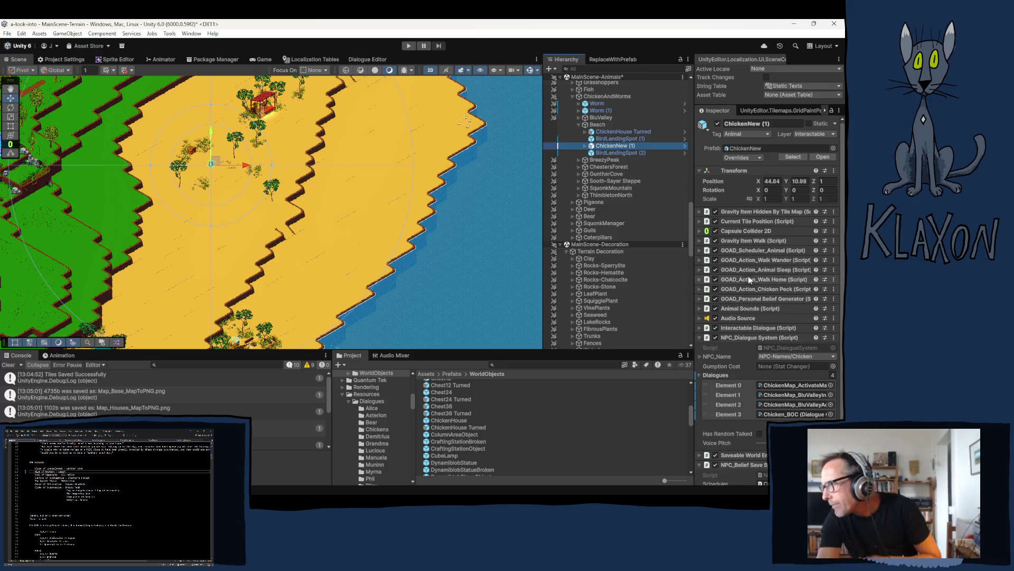
pyautogui.scroll(-3, 774, 303)
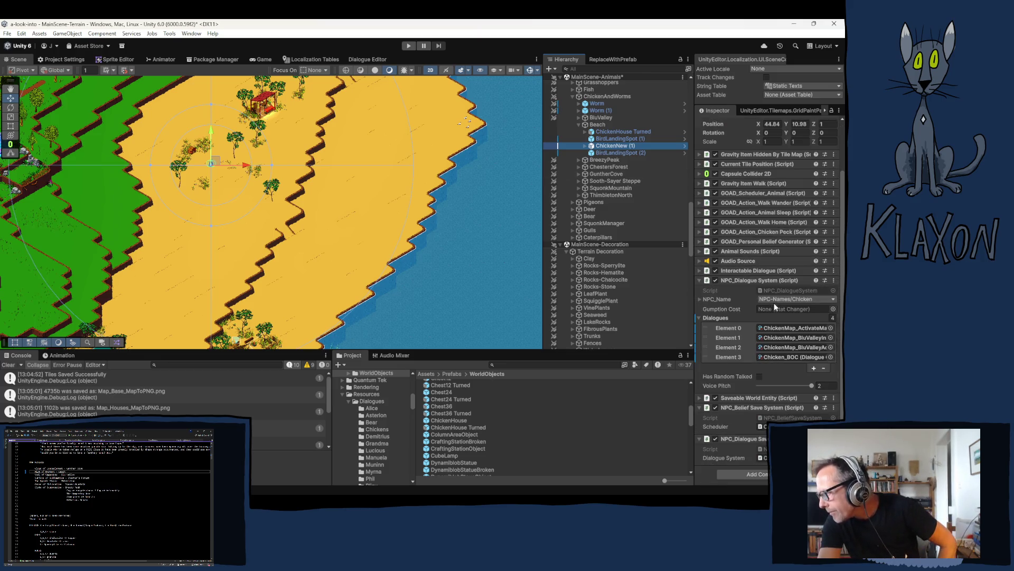
pyautogui.click(793, 338)
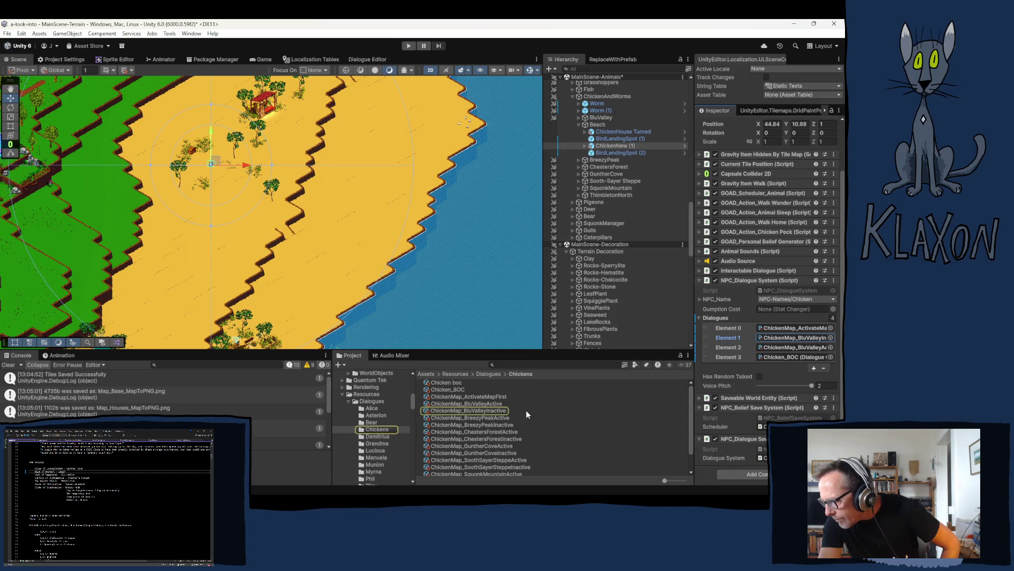
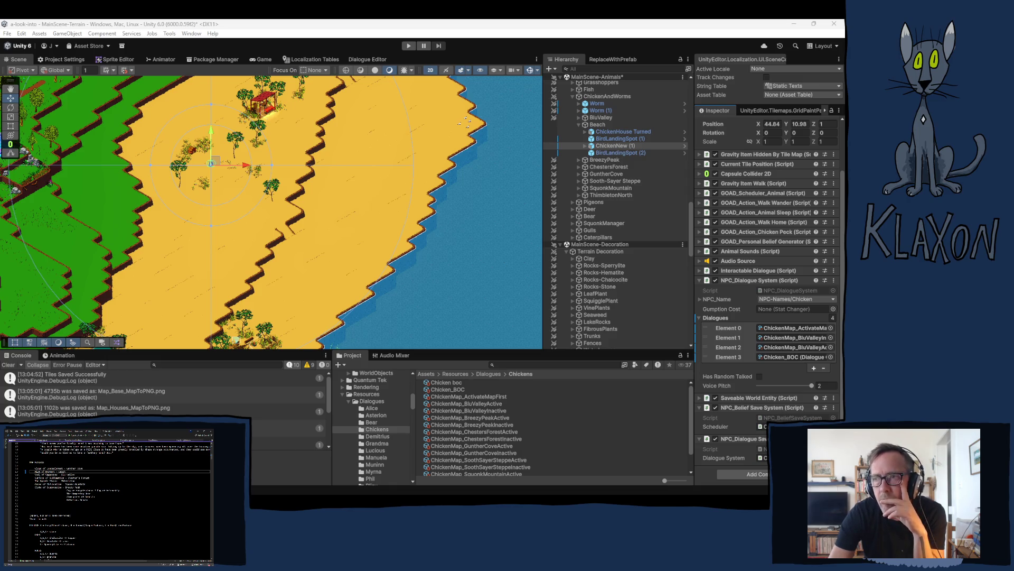
# Pan the Scene view from the beach up to the grassland, centring the flower patches and bridges.
pyautogui.moveTo(120, 201)
pyautogui.mouseDown()
pyautogui.moveTo(117, 276)
pyautogui.moveTo(97, 349)
pyautogui.mouseUp()
pyautogui.moveTo(143, 191); pyautogui.dragTo(243, 281)
pyautogui.moveTo(158, 272); pyautogui.dragTo(201, 291)
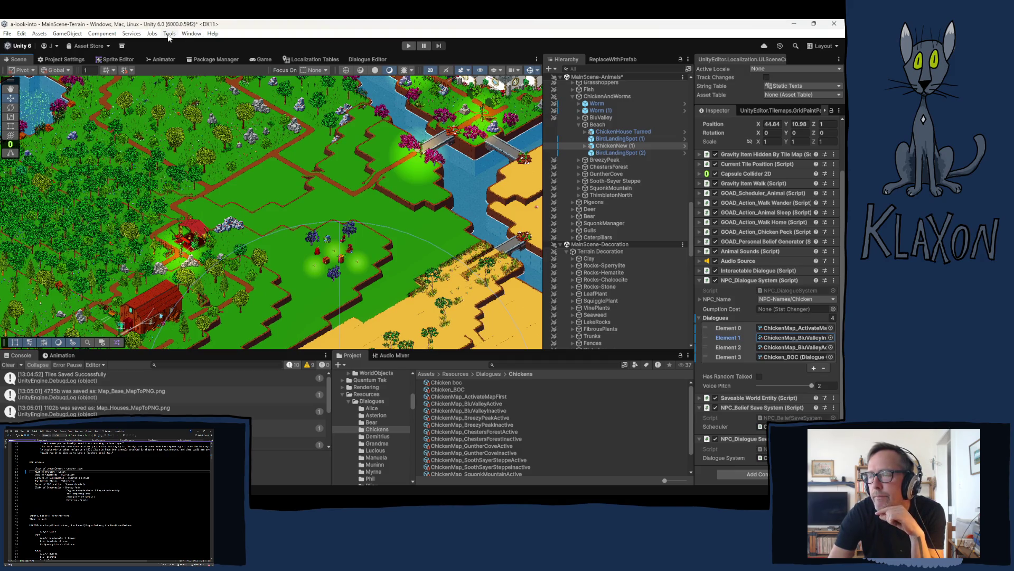
# Open the Recorder Window from Window > General > Recorder.
pyautogui.click(187, 34)
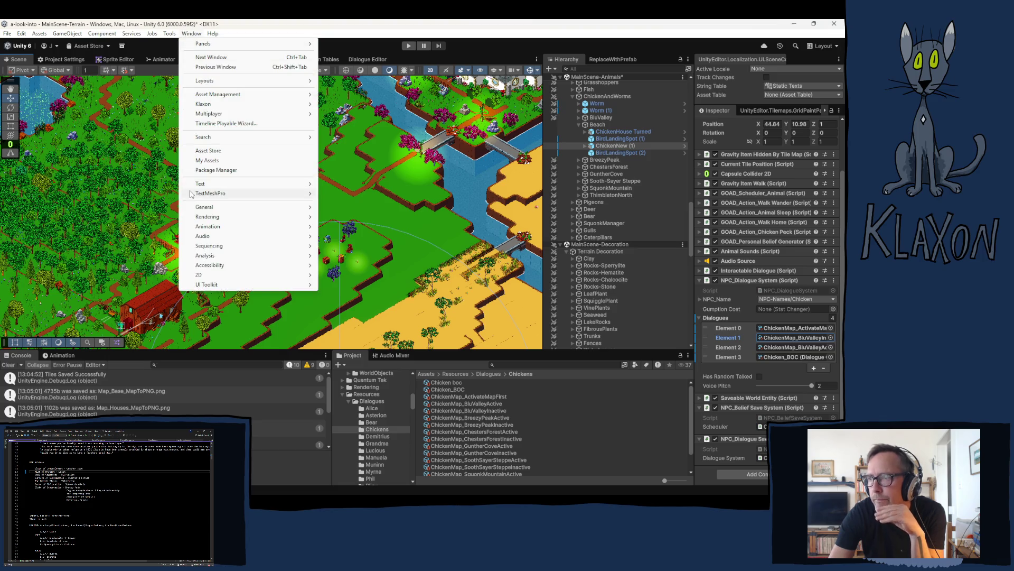
pyautogui.moveTo(228, 248)
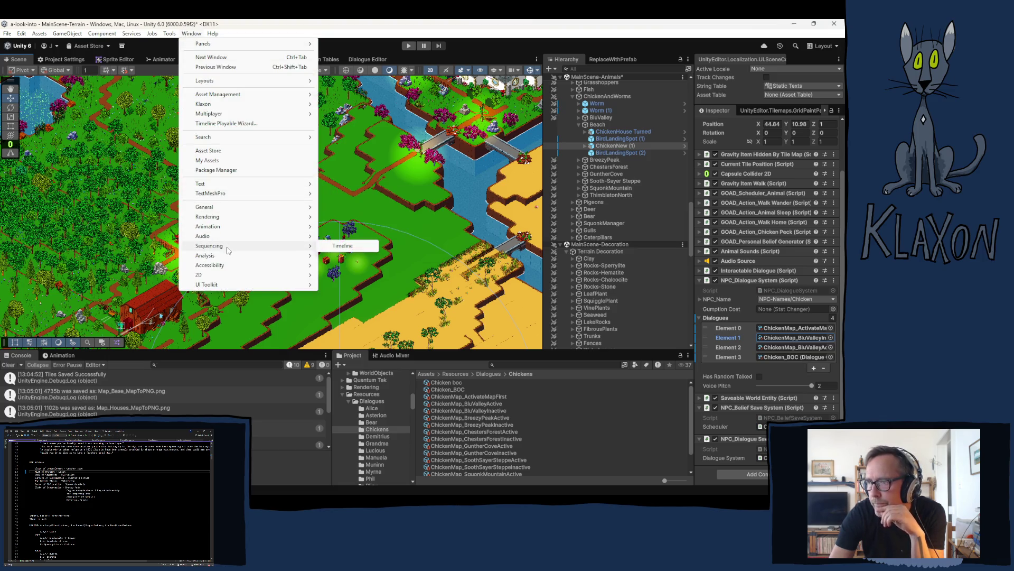
pyautogui.moveTo(214, 219)
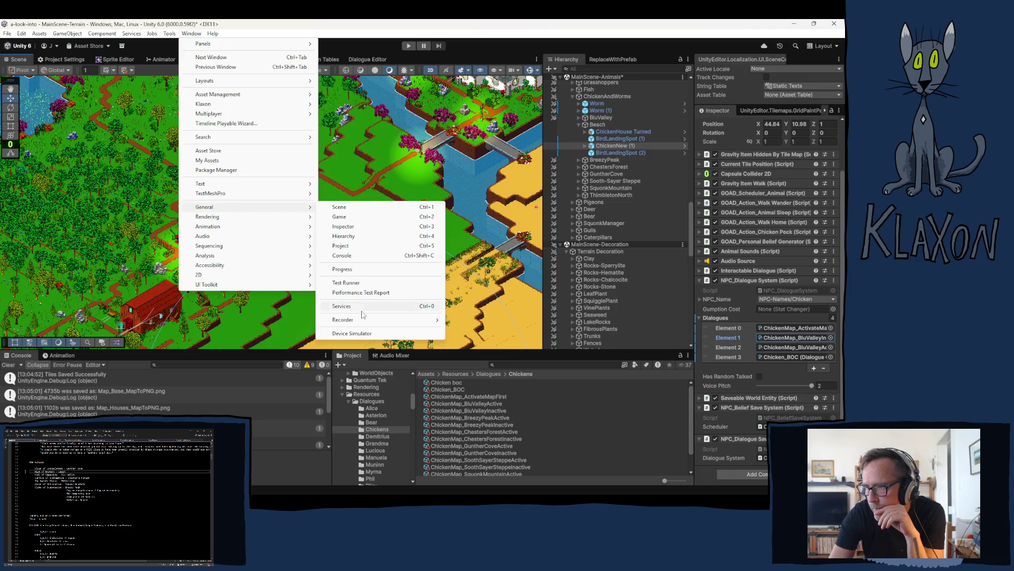
pyautogui.moveTo(364, 321)
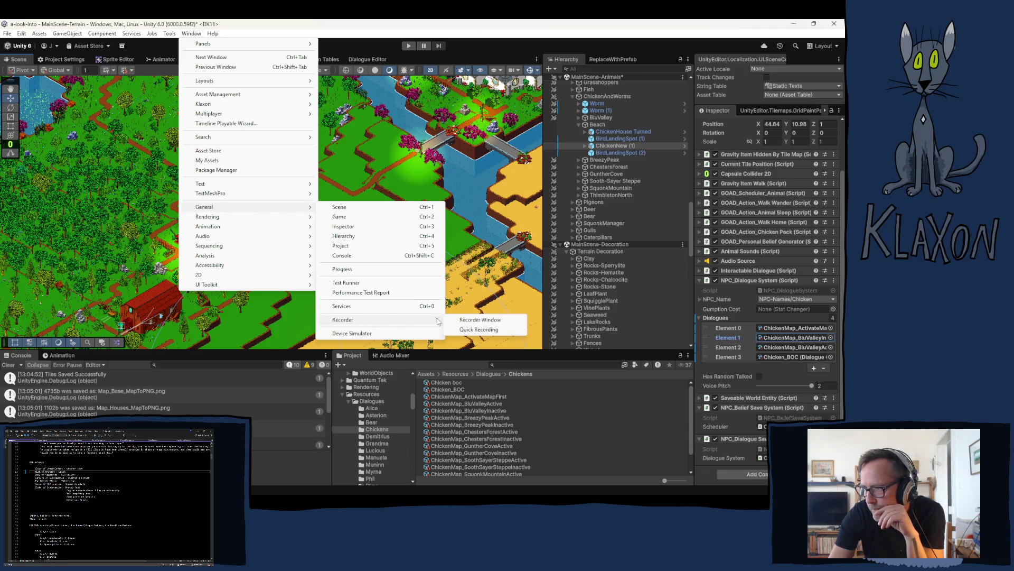
pyautogui.click(469, 320)
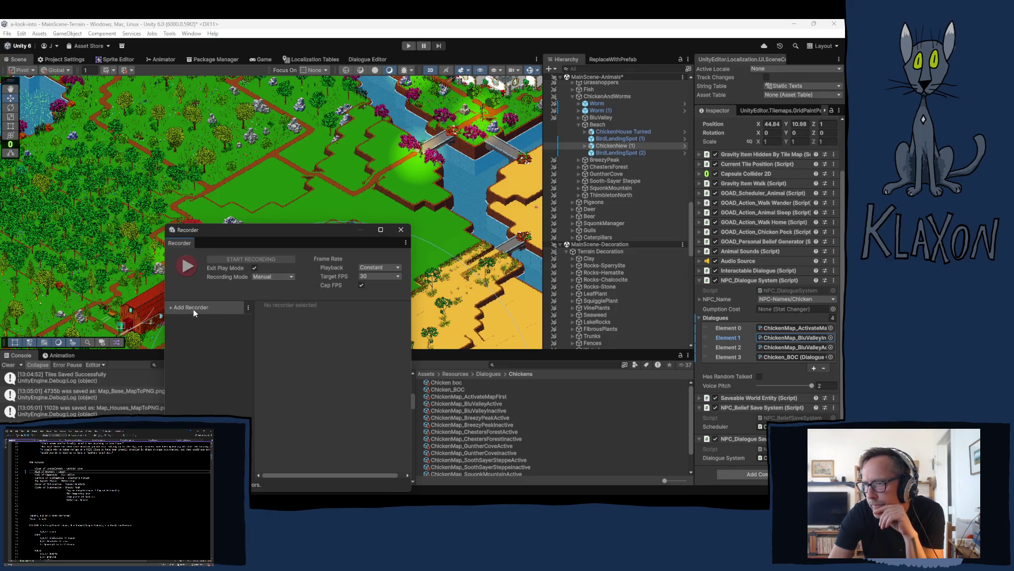
# Move the Recorder window higher and add an Image Sequence recorder.
pyautogui.moveTo(269, 233); pyautogui.dragTo(265, 156)
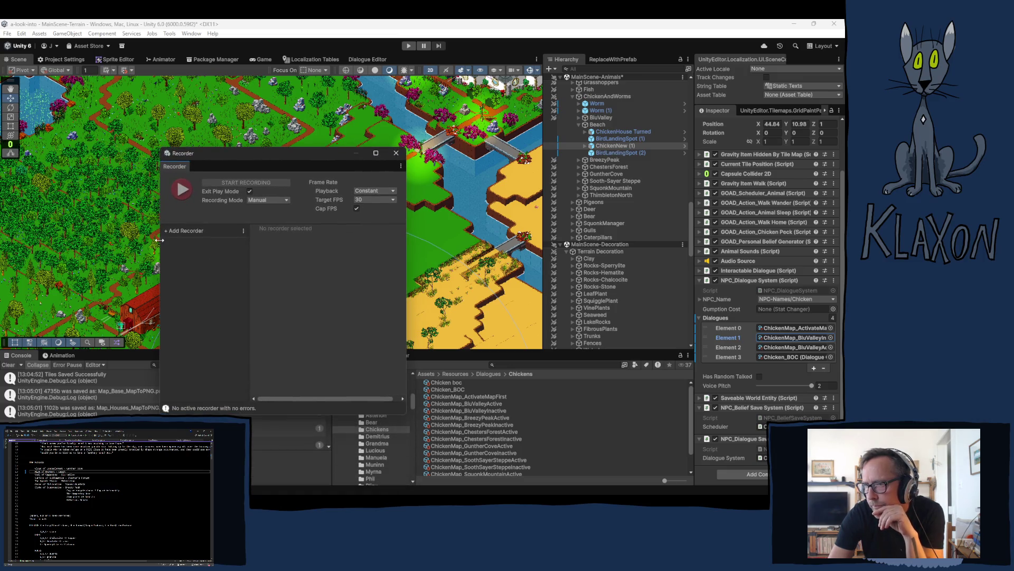
pyautogui.click(172, 231)
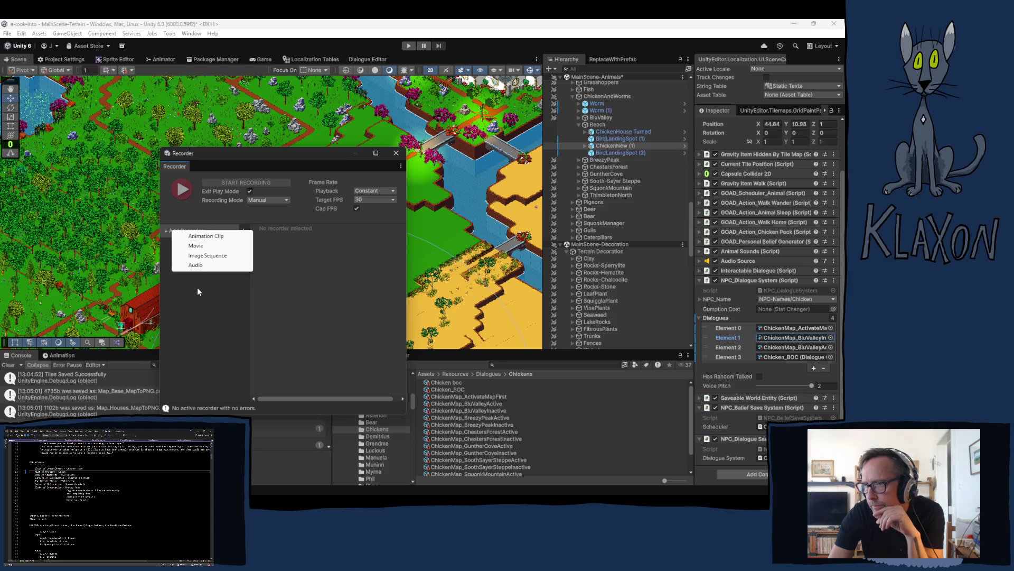
pyautogui.click(206, 256)
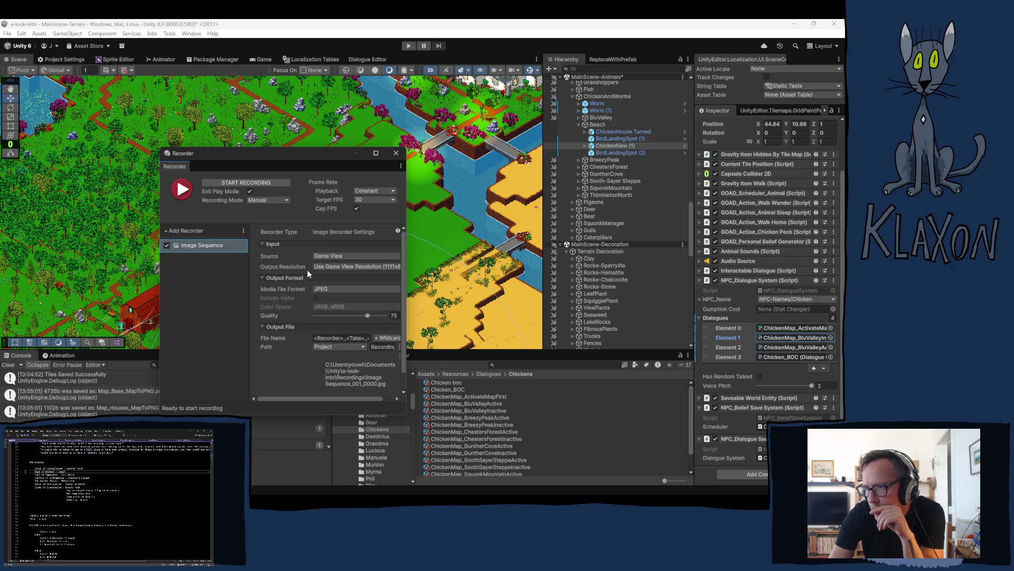
pyautogui.click(349, 268)
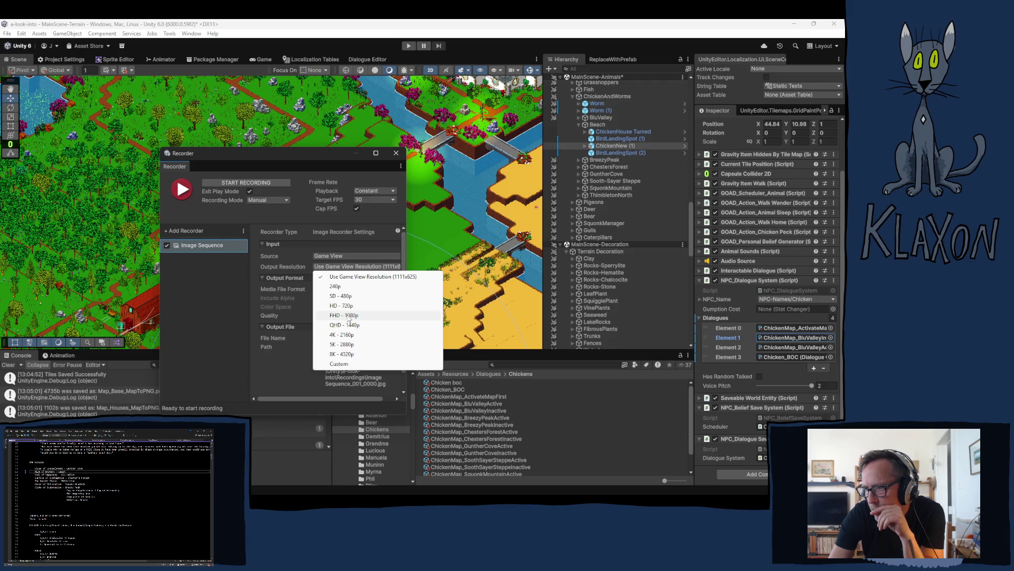
# Set the Image Sequence output resolution to FHD - 1080p and the file format to PNG.
pyautogui.click(349, 315)
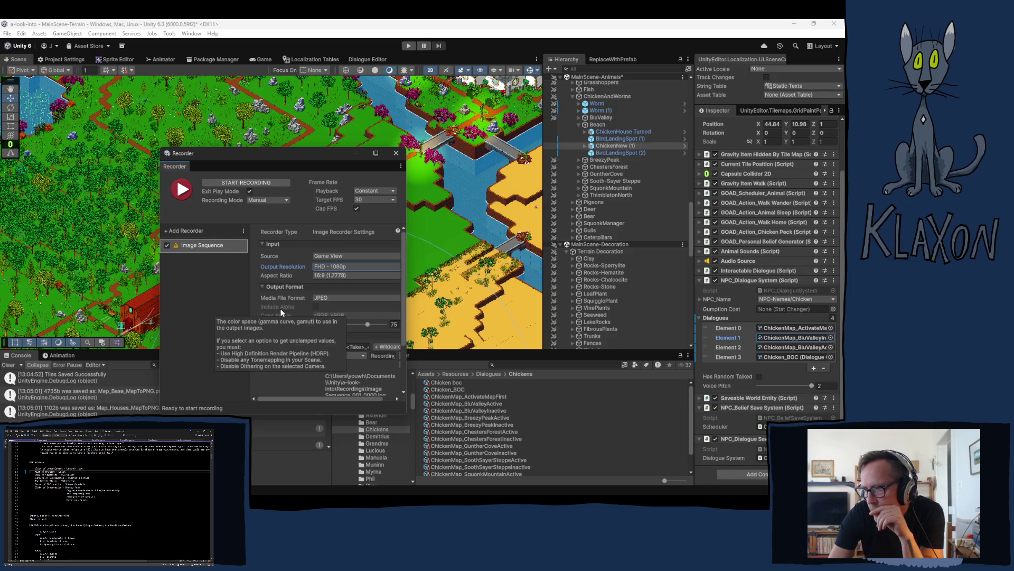
pyautogui.click(336, 298)
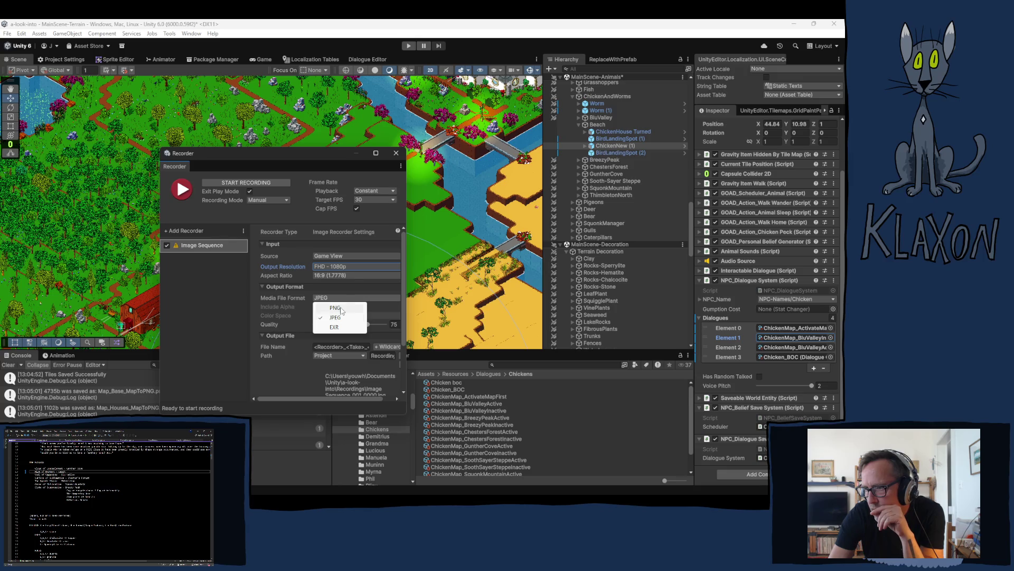
pyautogui.click(336, 308)
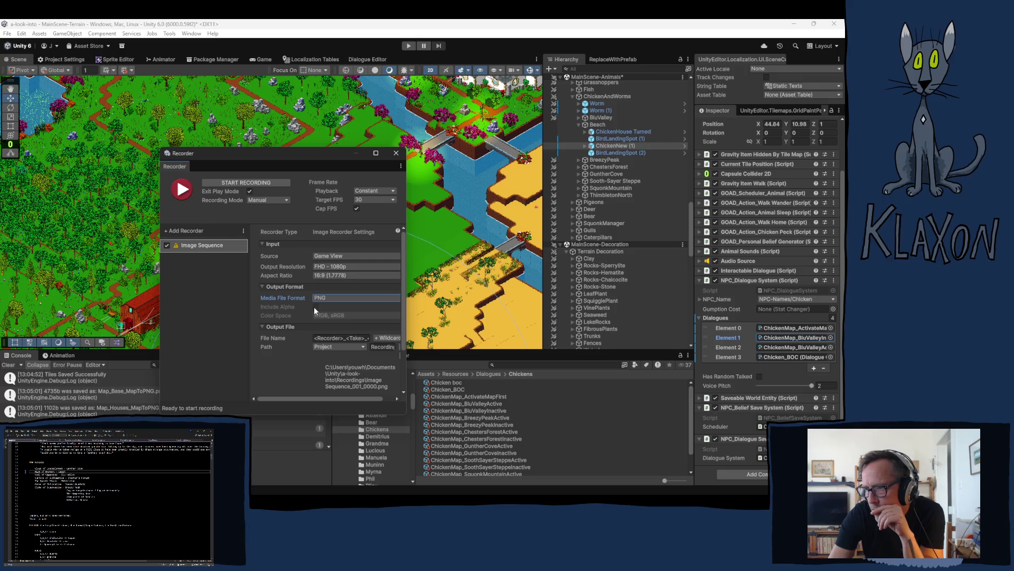
pyautogui.click(333, 299)
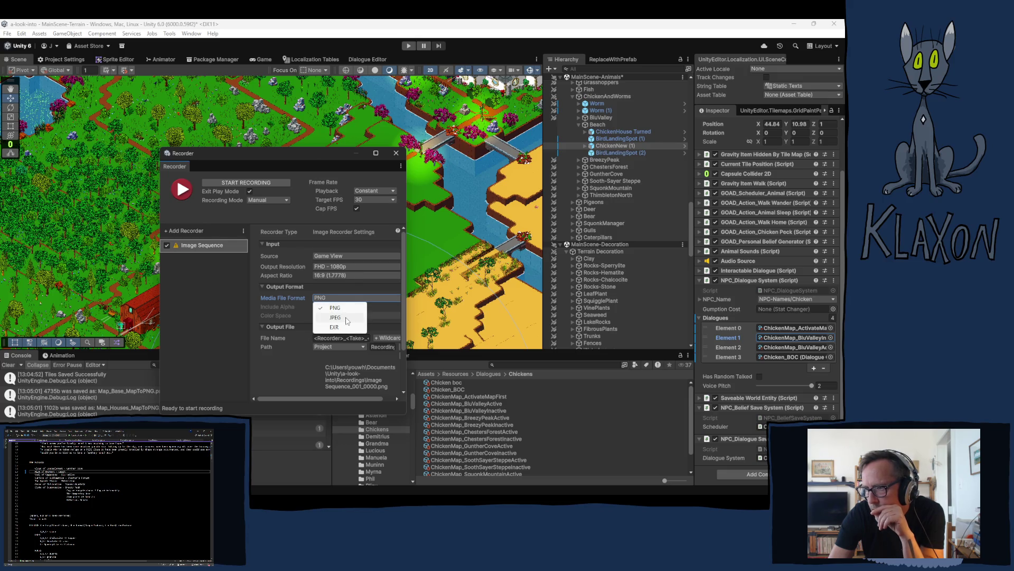
pyautogui.click(346, 318)
pyautogui.click(331, 299)
pyautogui.click(333, 327)
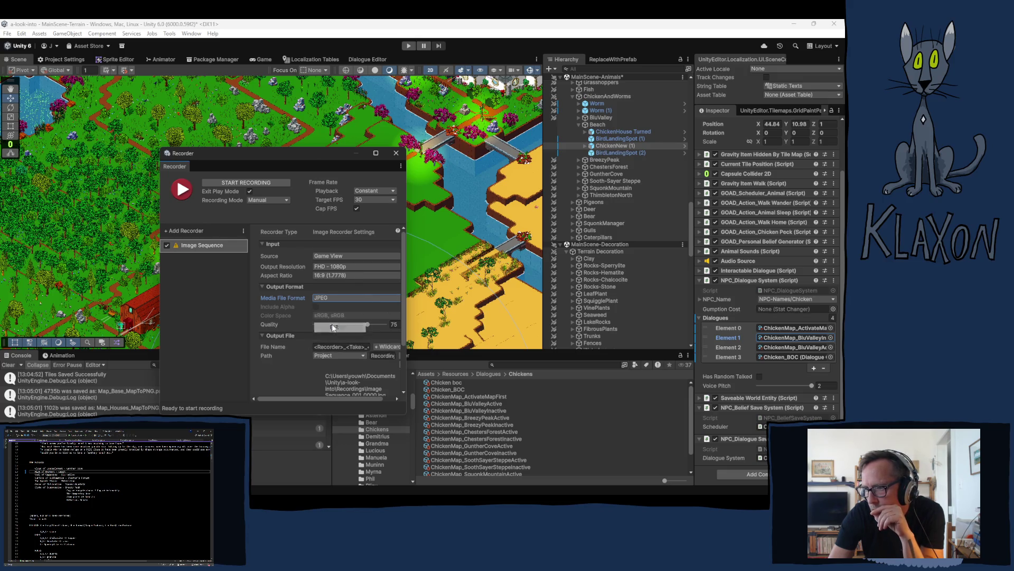
pyautogui.click(332, 299)
pyautogui.click(331, 306)
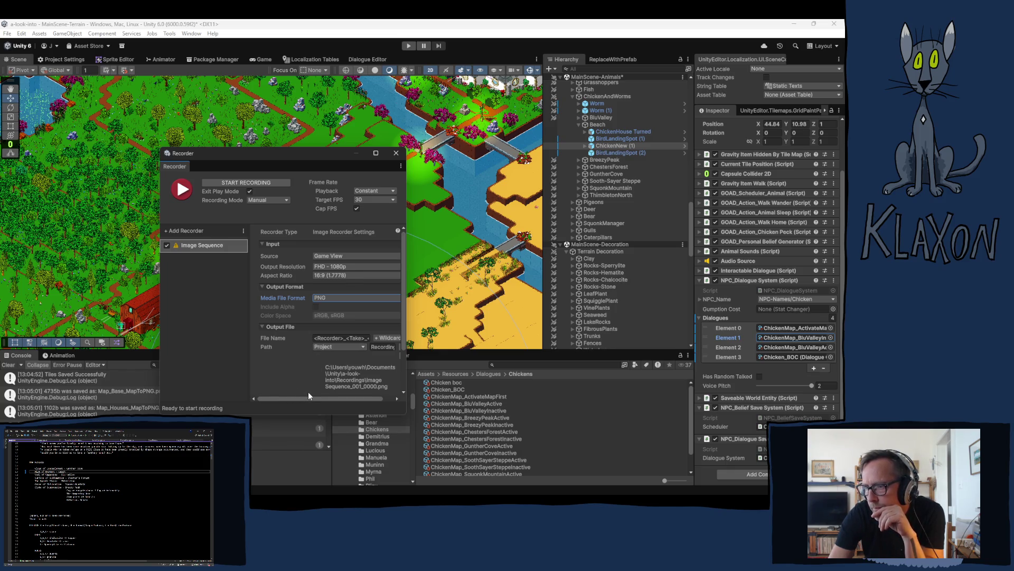
pyautogui.moveTo(309, 393); pyautogui.dragTo(339, 401)
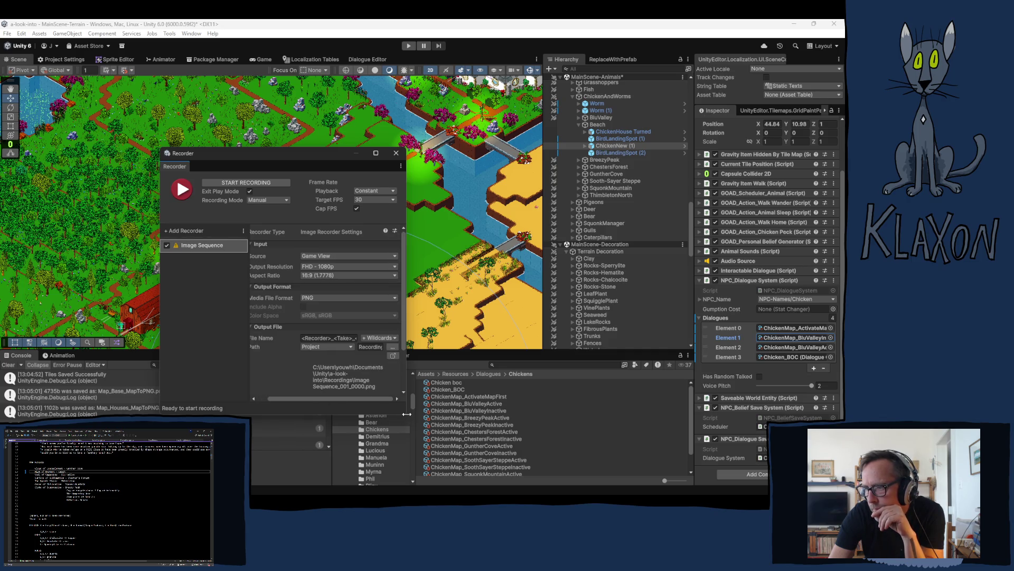
# Resize the Recorder window larger so the Take Number and resolution warning show.
pyautogui.moveTo(407, 416); pyautogui.dragTo(521, 425)
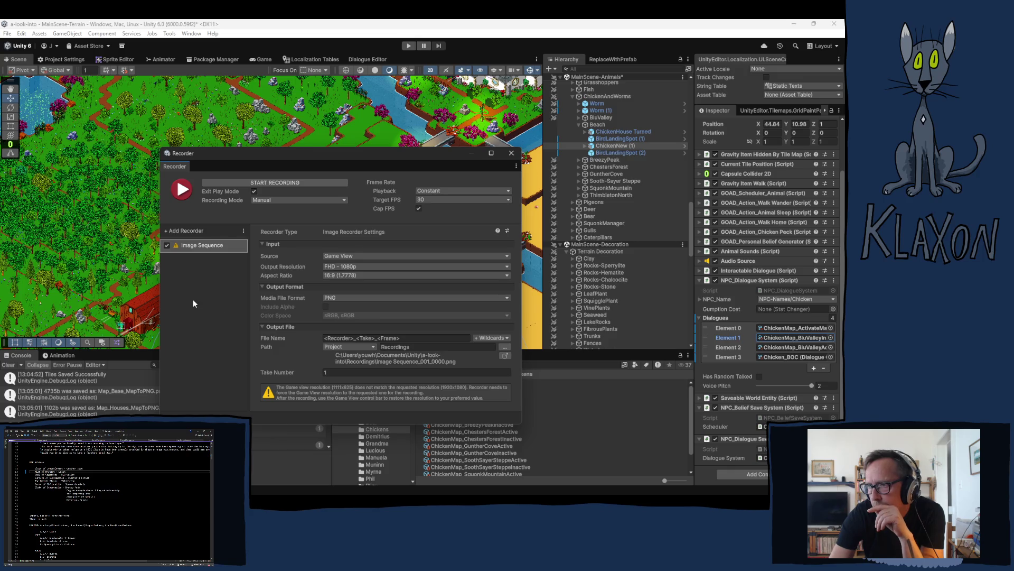
# Switch the Recording Mode from Manual to Single Frame, targeting frame 0.
pyautogui.click(274, 199)
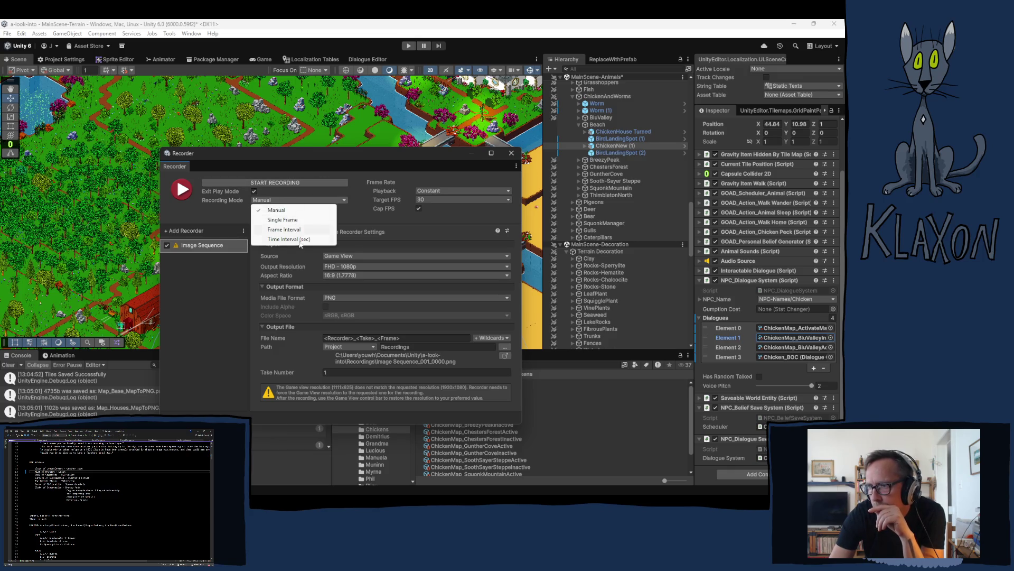
pyautogui.click(287, 220)
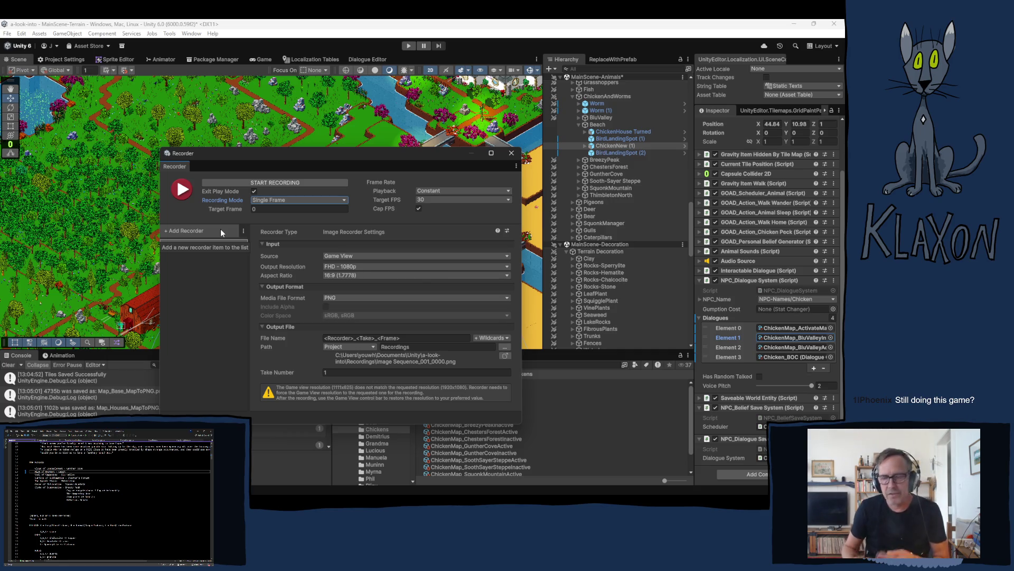
pyautogui.click(220, 229)
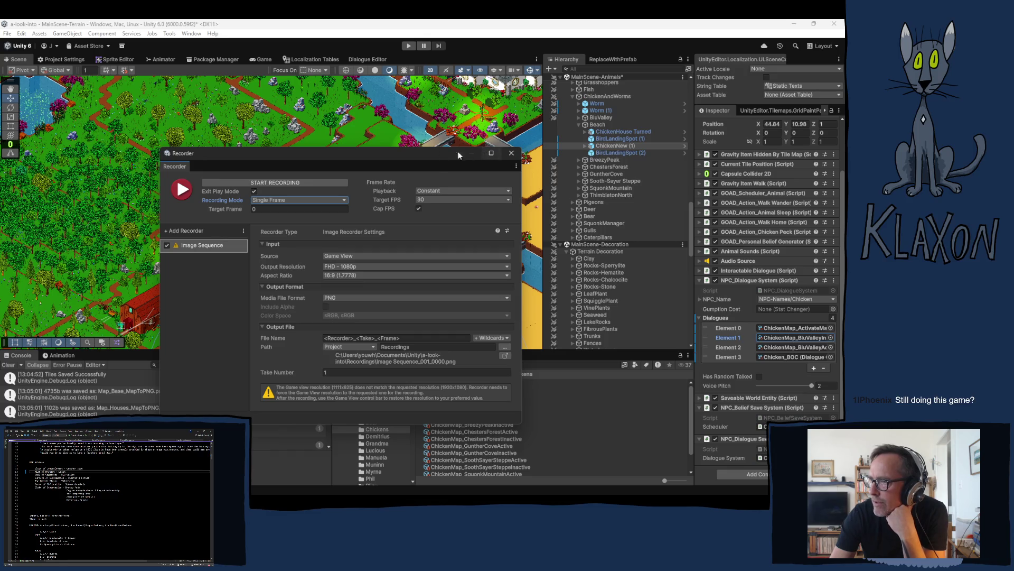
# Close the Recorder window and frame the Scene view on the shoreline's grass edge.
pyautogui.click(518, 155)
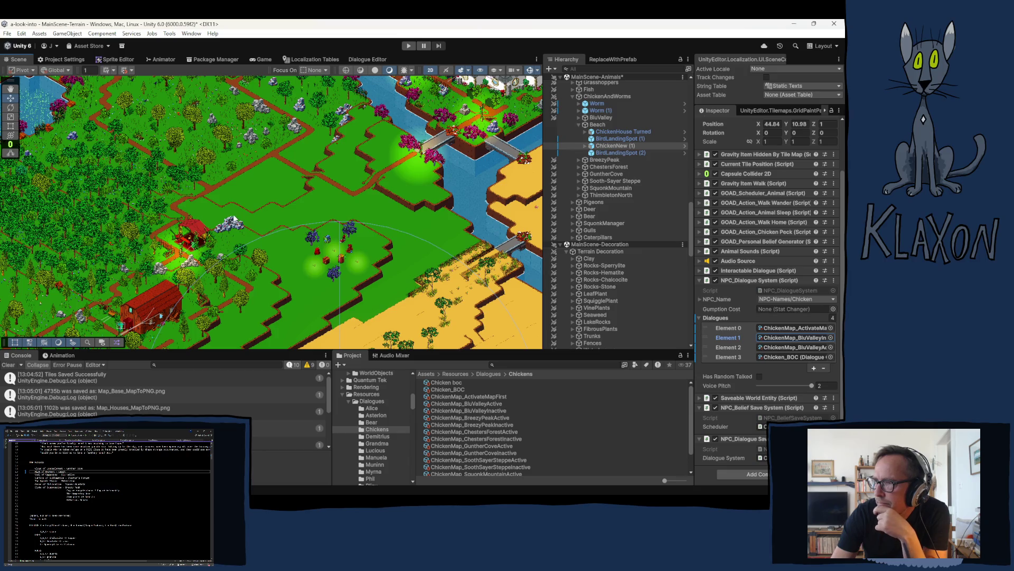
pyautogui.press('f')
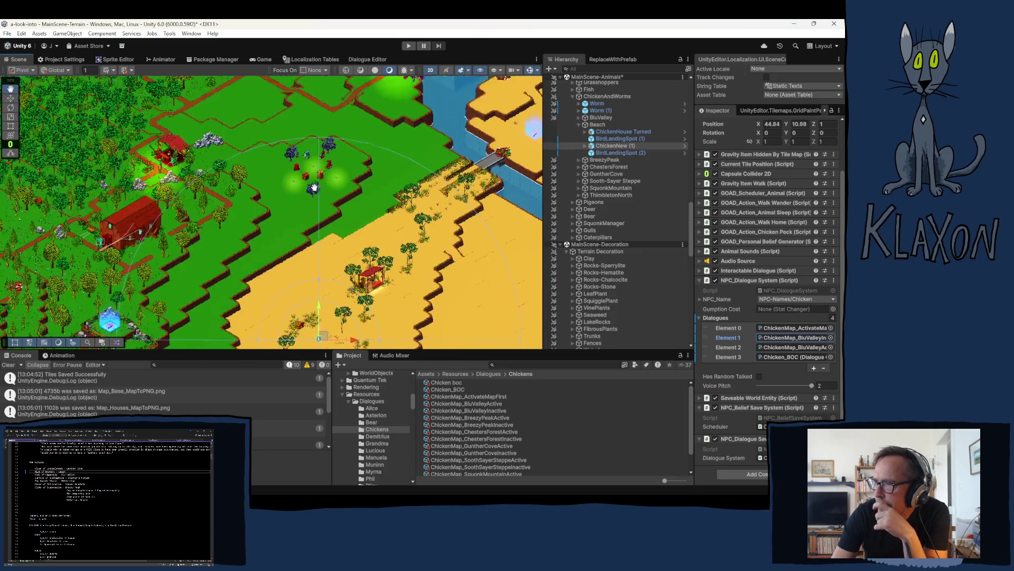
pyautogui.moveTo(310, 292); pyautogui.dragTo(284, 242)
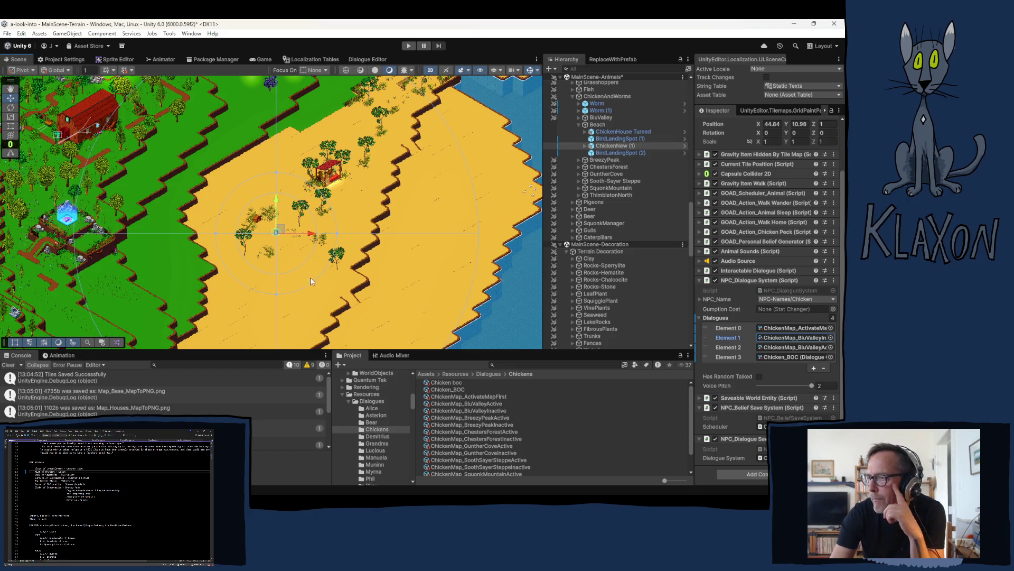
pyautogui.moveTo(314, 237); pyautogui.dragTo(327, 181)
pyautogui.moveTo(310, 230); pyautogui.dragTo(303, 166)
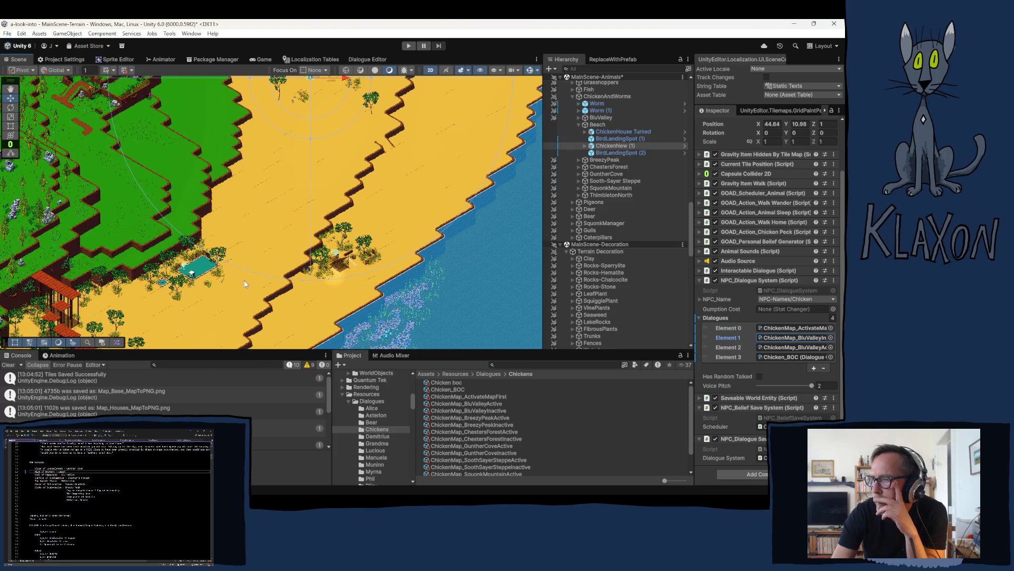
pyautogui.moveTo(259, 256)
pyautogui.mouseDown()
pyautogui.moveTo(324, 204)
pyautogui.moveTo(406, 108)
pyautogui.moveTo(262, 286)
pyautogui.mouseUp()
pyautogui.scroll(6, 178, 217)
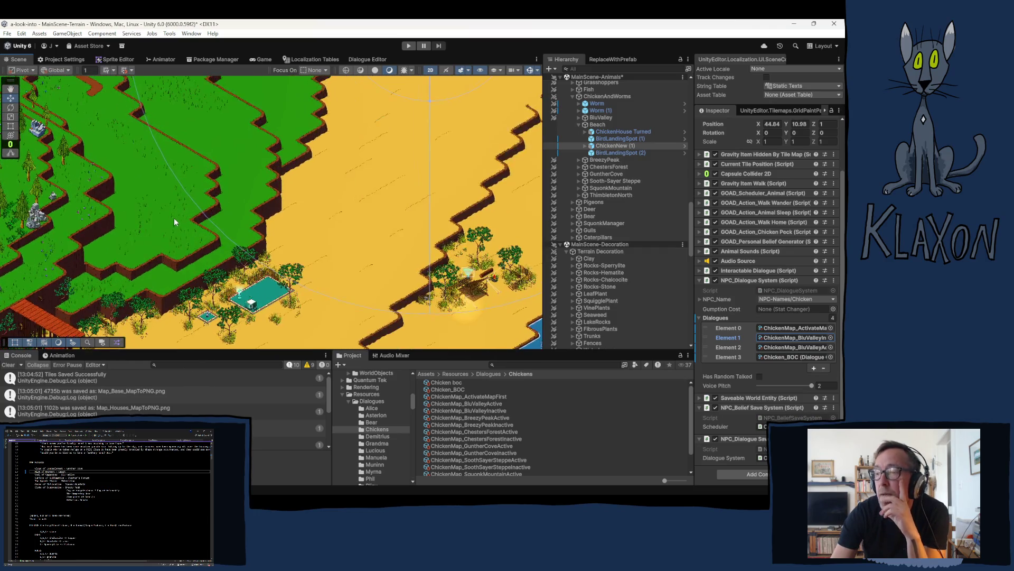
pyautogui.scroll(5, 176, 230)
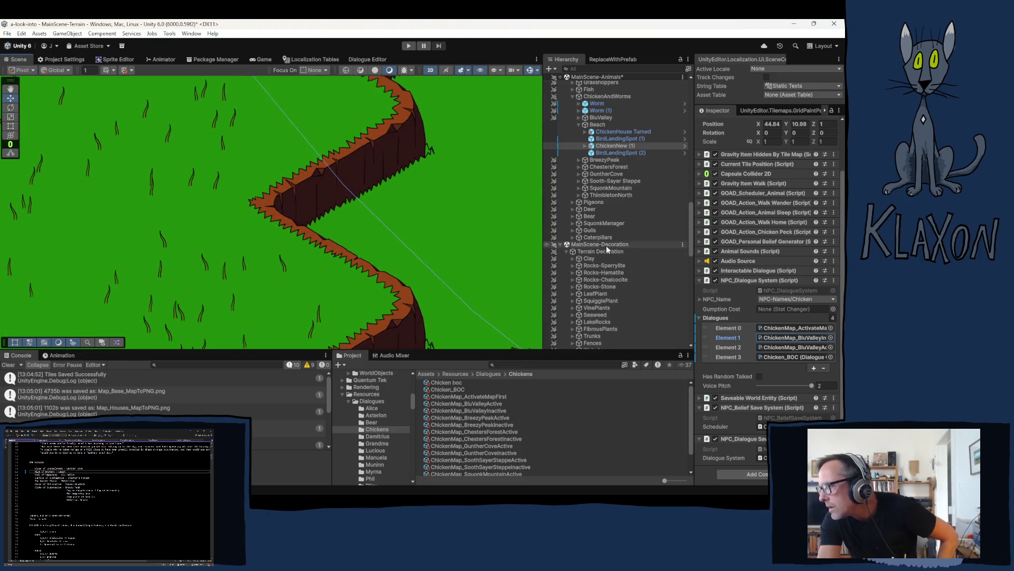
pyautogui.scroll(-8, 597, 240)
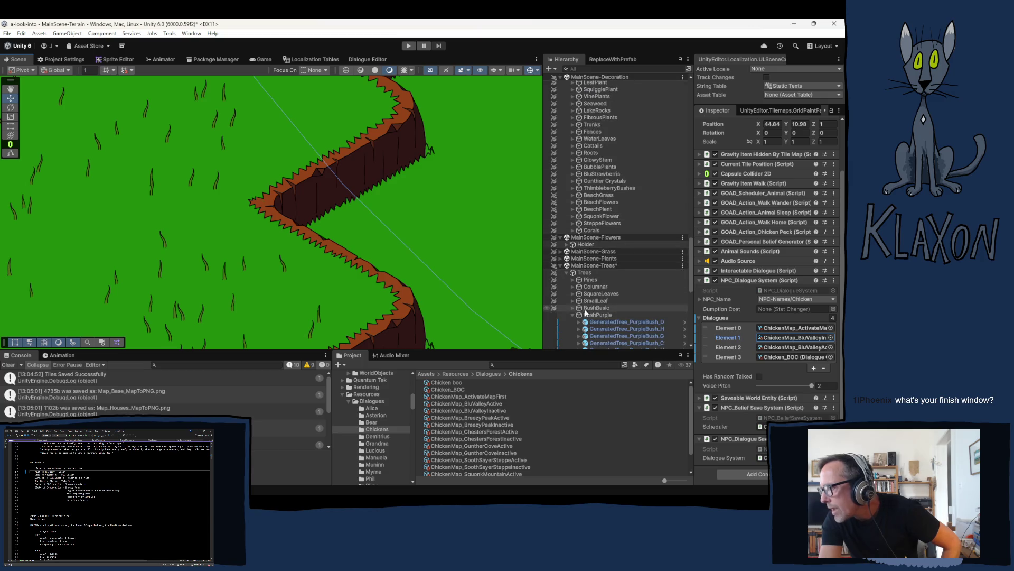
# Inspect GrassHolder under MainScene-Grass: six grass prefabs, radius 0.3, 16 objects per placement.
pyautogui.click(579, 250)
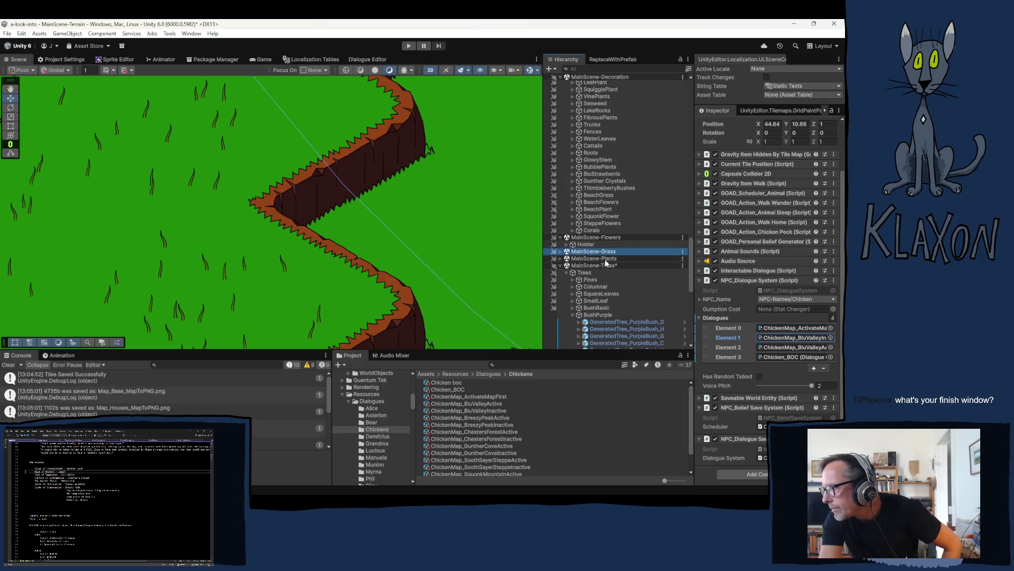
pyautogui.click(561, 251)
pyautogui.click(574, 260)
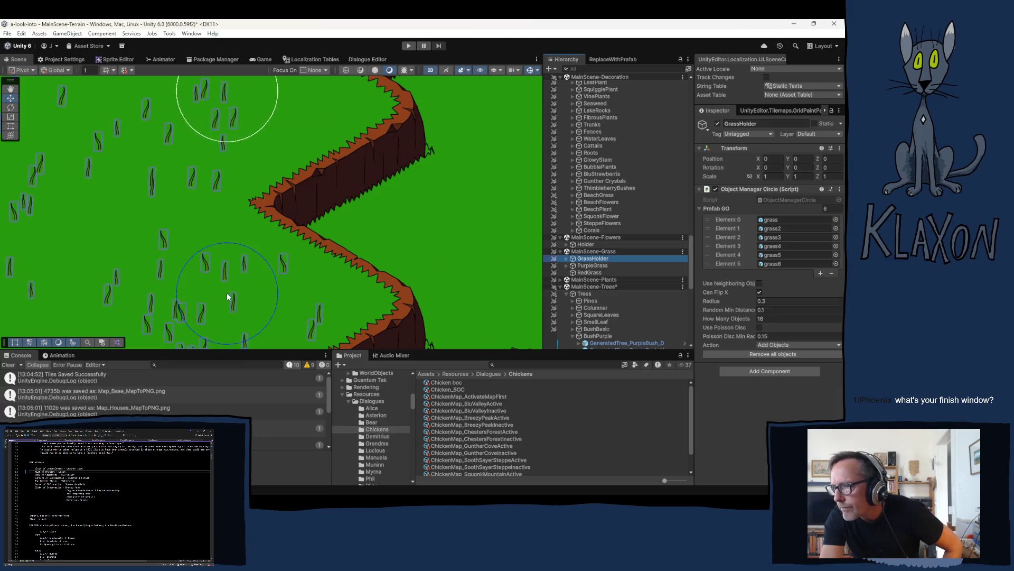
pyautogui.scroll(5, 226, 288)
pyautogui.scroll(5, 222, 280)
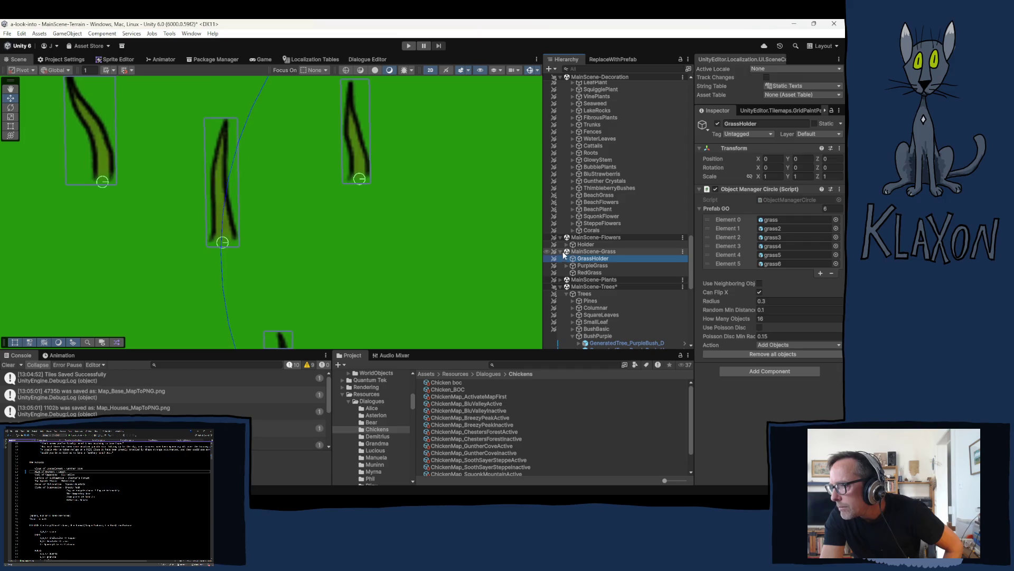
pyautogui.click(560, 251)
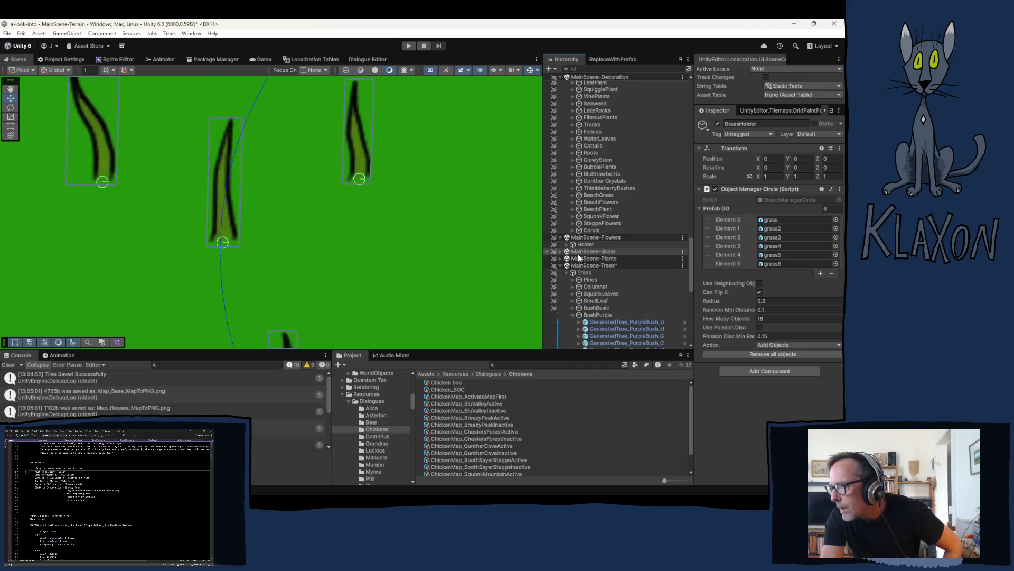
# Select Flora under the flowers Holder, collapse its 25-prefab list and component, and scroll the Hierarchy up.
pyautogui.click(586, 244)
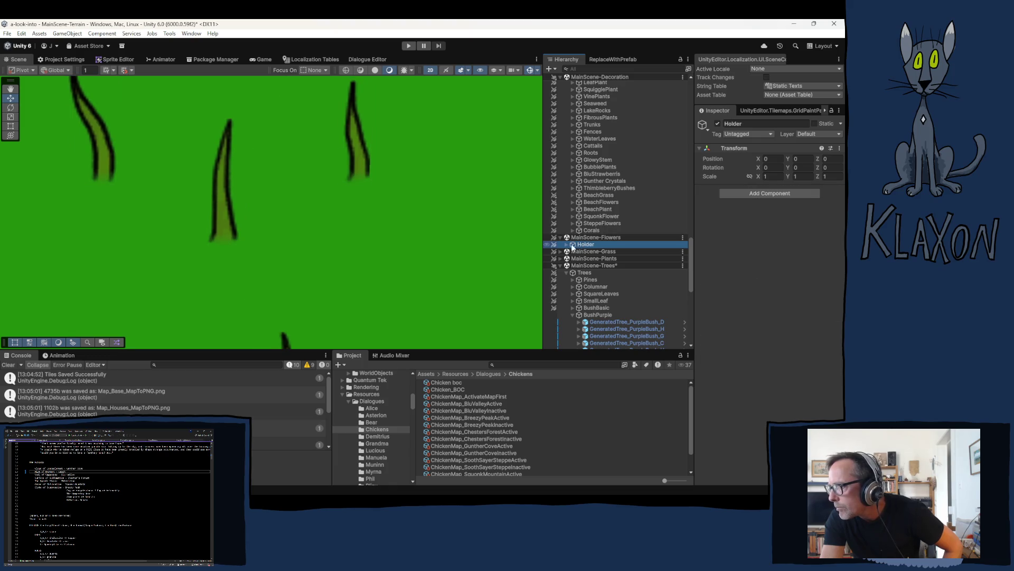
pyautogui.click(566, 244)
pyautogui.click(590, 252)
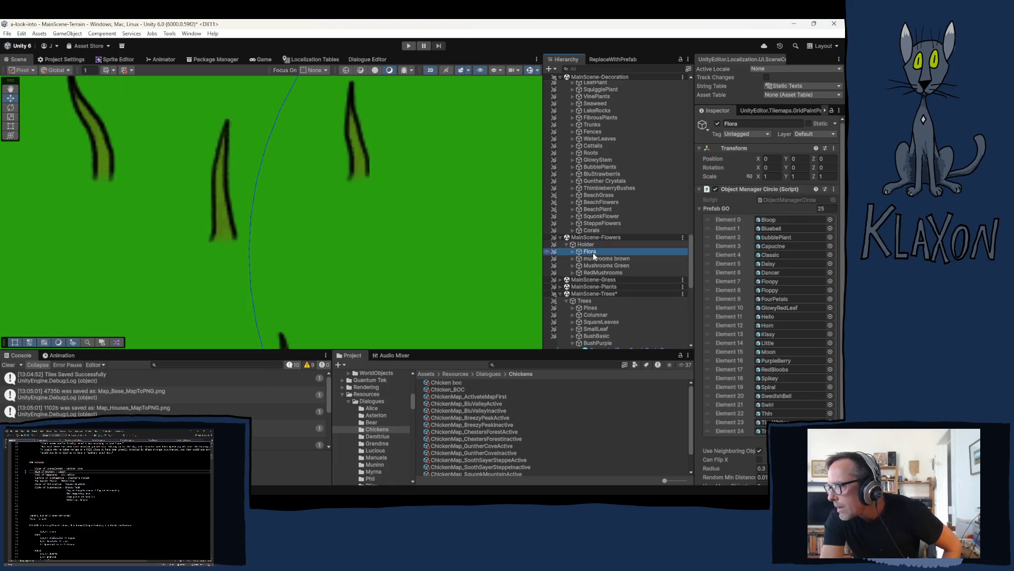
pyautogui.click(716, 209)
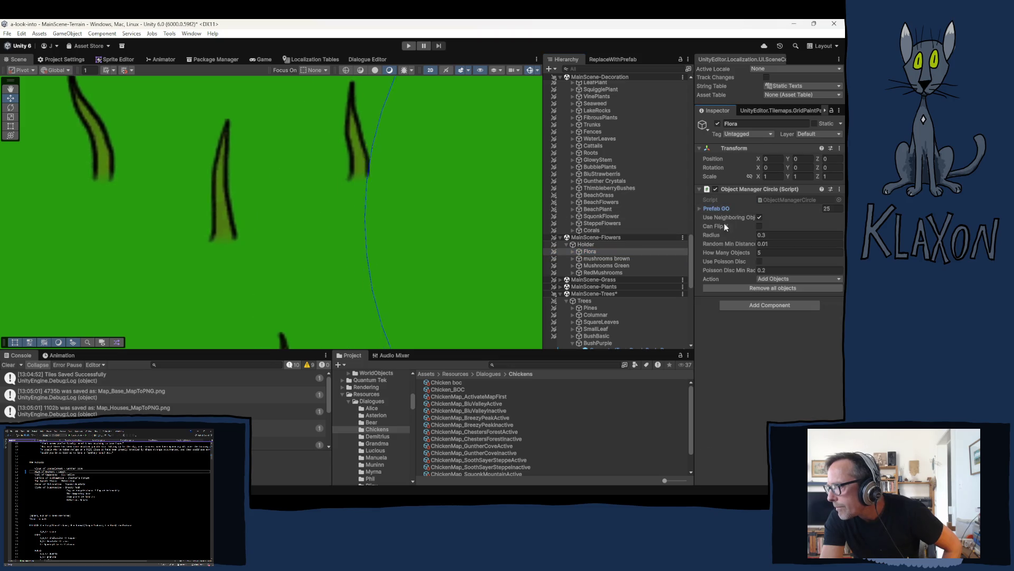
pyautogui.click(737, 189)
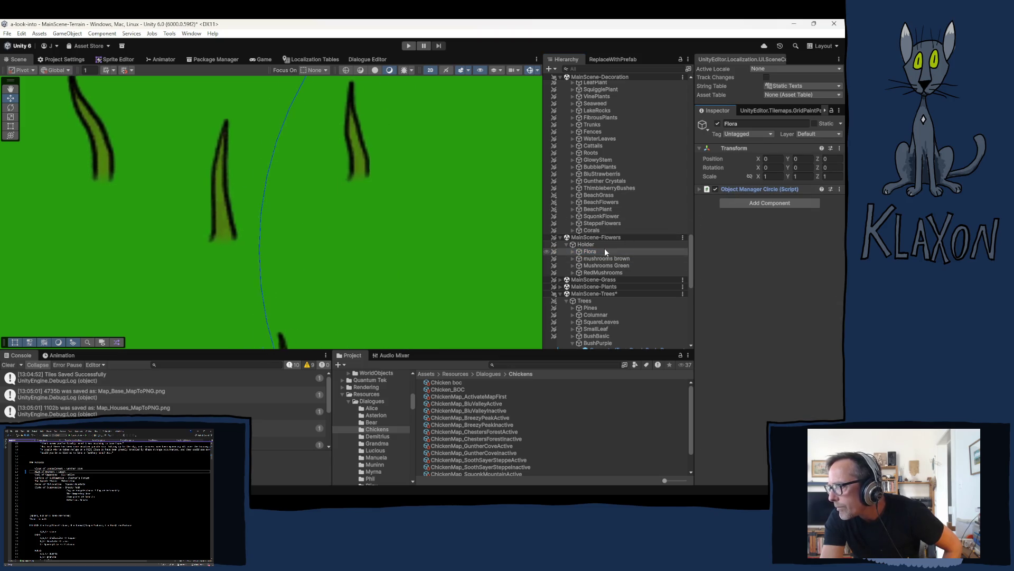
pyautogui.scroll(10, 604, 249)
pyautogui.scroll(5, 609, 209)
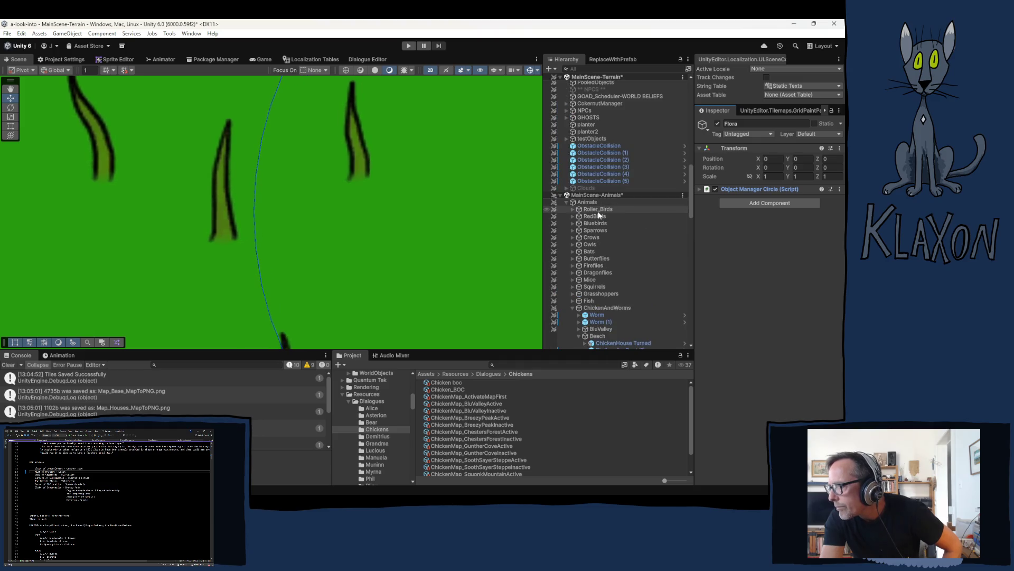
pyautogui.scroll(5, 602, 212)
pyautogui.scroll(10, 597, 214)
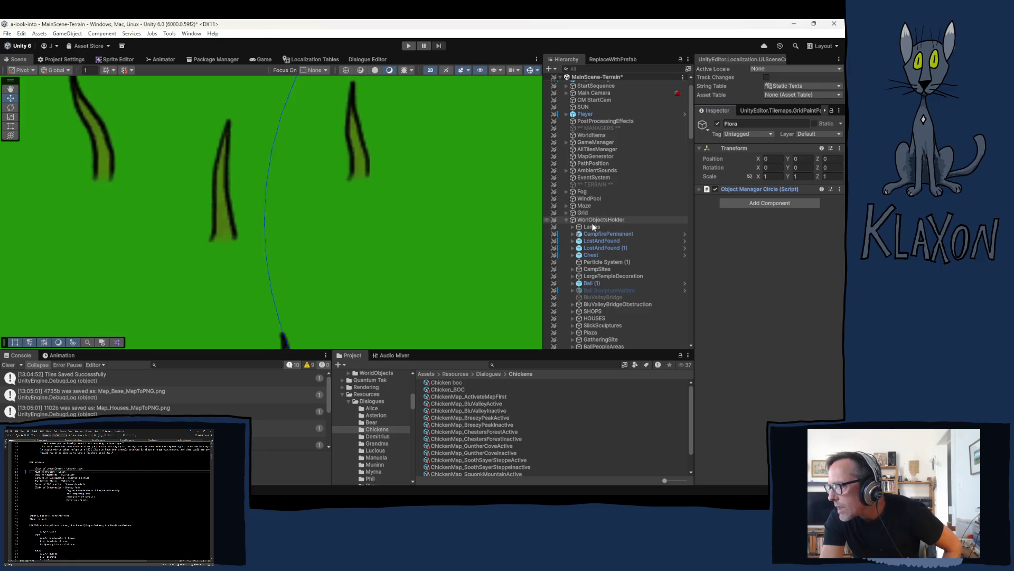
# Open FlowerManager.cs in Visual Studio from the GameManager's Flower Manager component.
pyautogui.click(566, 218)
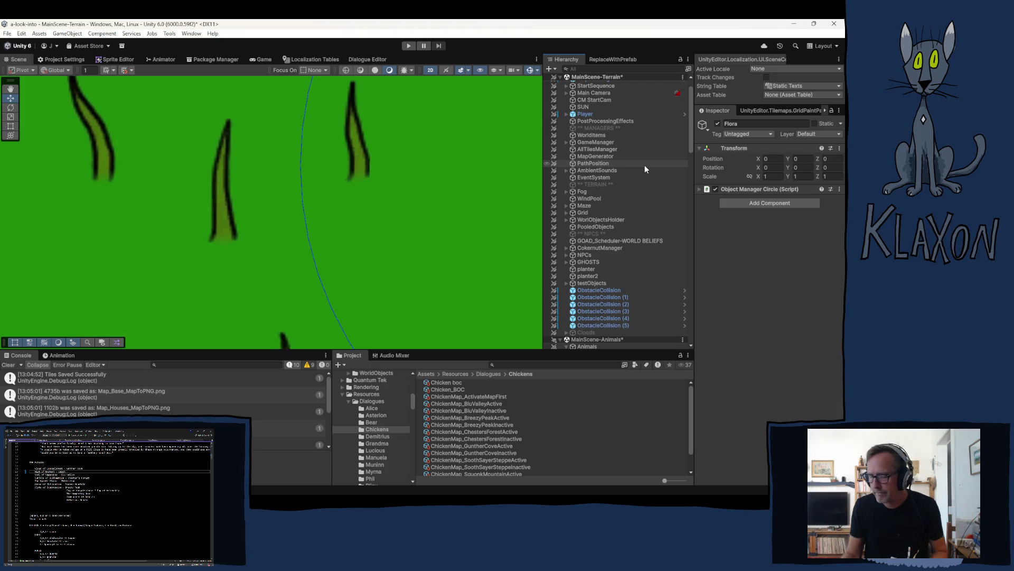
pyautogui.click(600, 144)
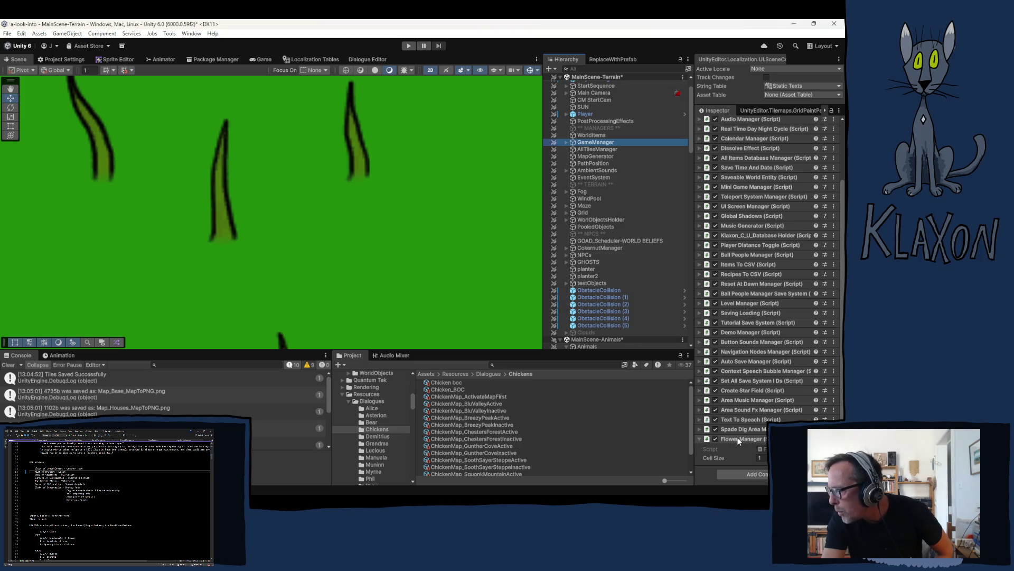
pyautogui.doubleClick(761, 449)
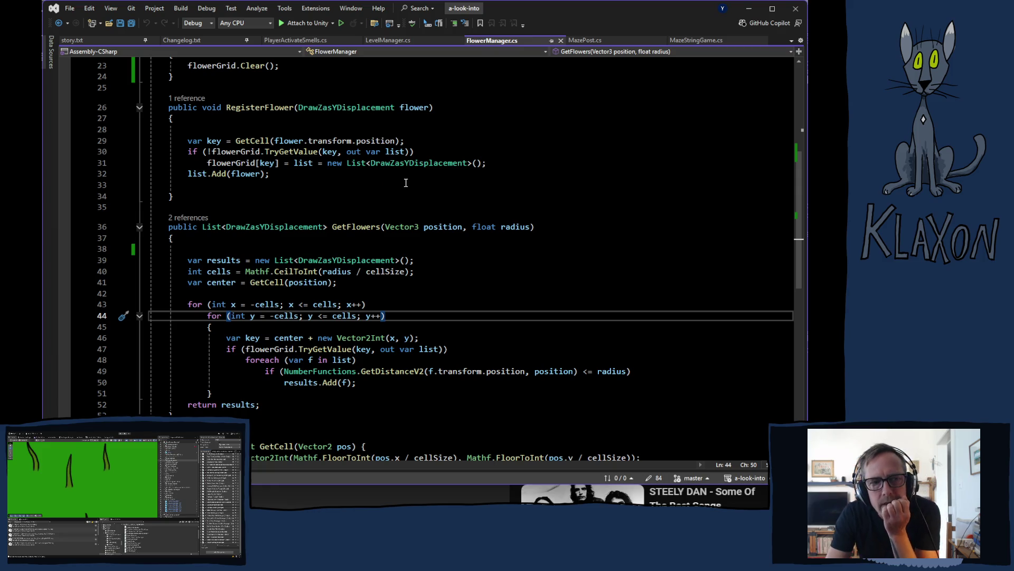
# Follow RegisterFlower's reference to its call at line 50 of DrawZasYDisplacement.cs.
pyautogui.moveTo(418, 226)
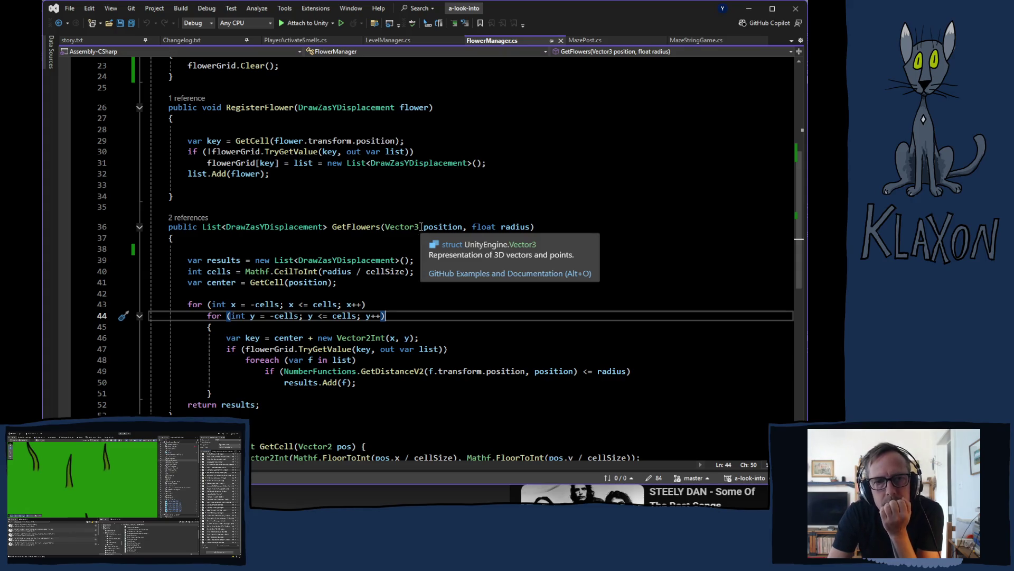
pyautogui.scroll(4, 421, 227)
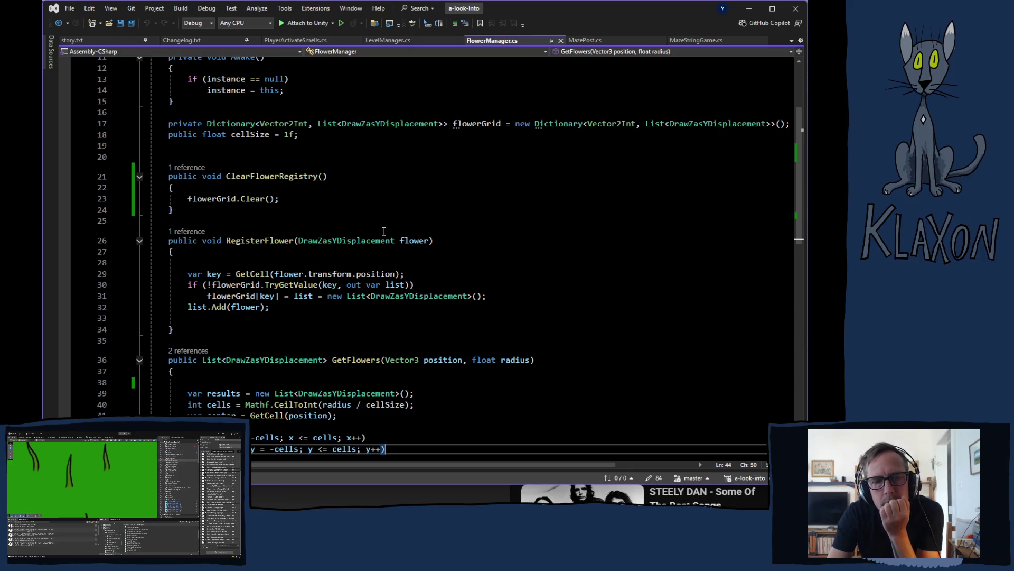
pyautogui.click(187, 232)
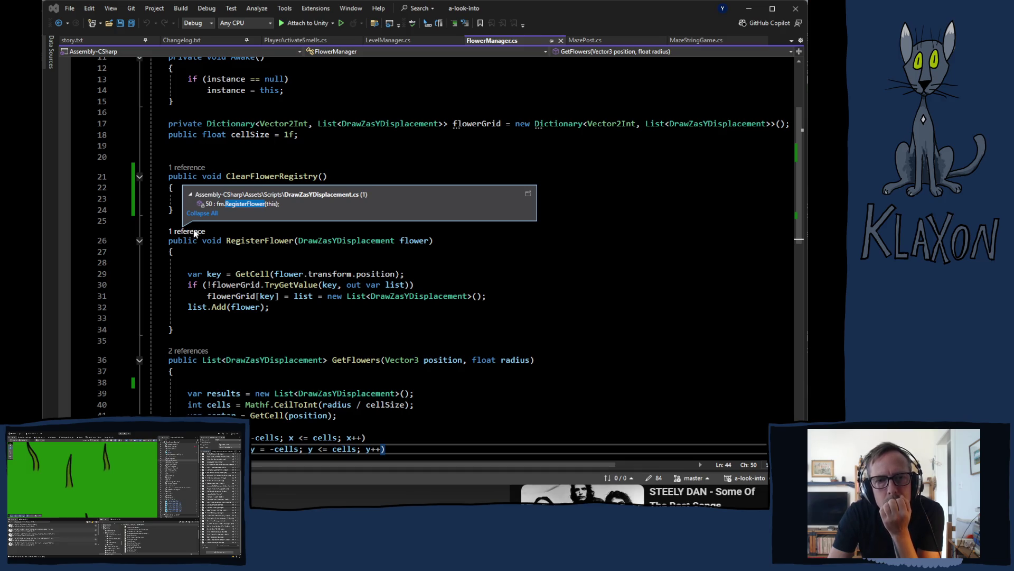
pyautogui.click(250, 207)
pyautogui.doubleClick(249, 207)
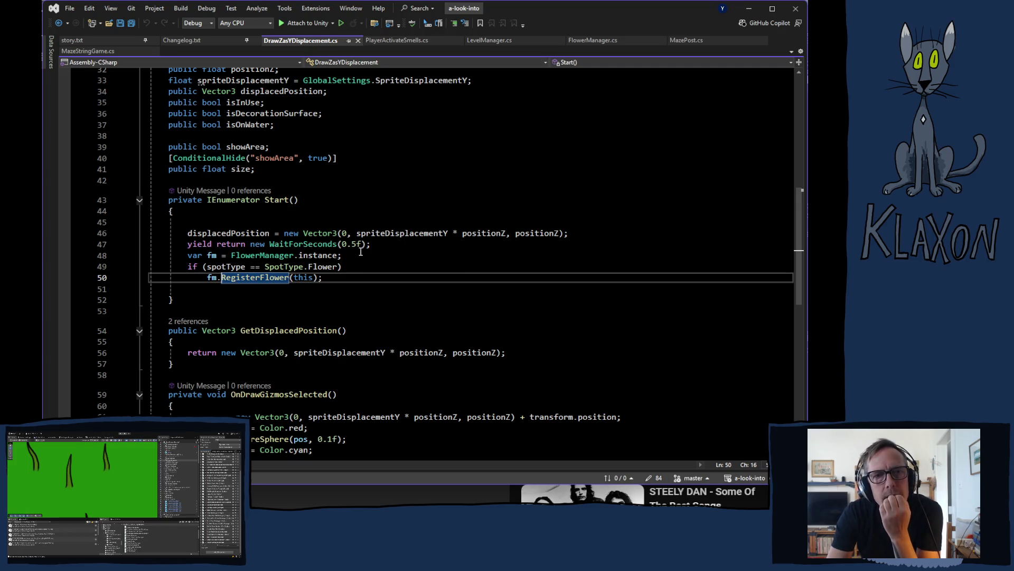
# Scroll back up through DrawZasYDisplacement.cs to reread its Start coroutine.
pyautogui.scroll(2, 361, 252)
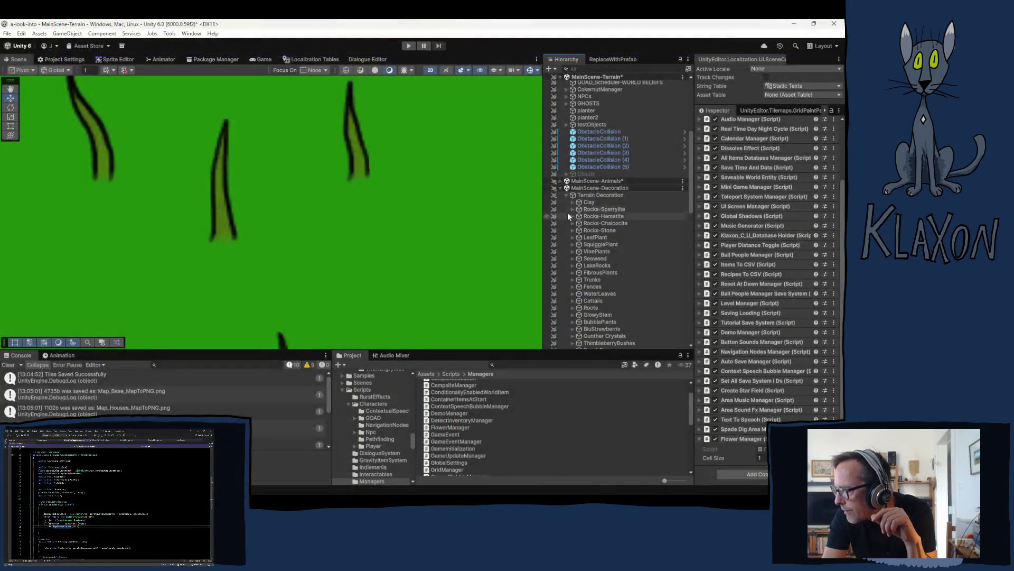
# Expand MainScene-Grass and GrassHolder in the Hierarchy and delete the RedGrass object.
pyautogui.click(566, 195)
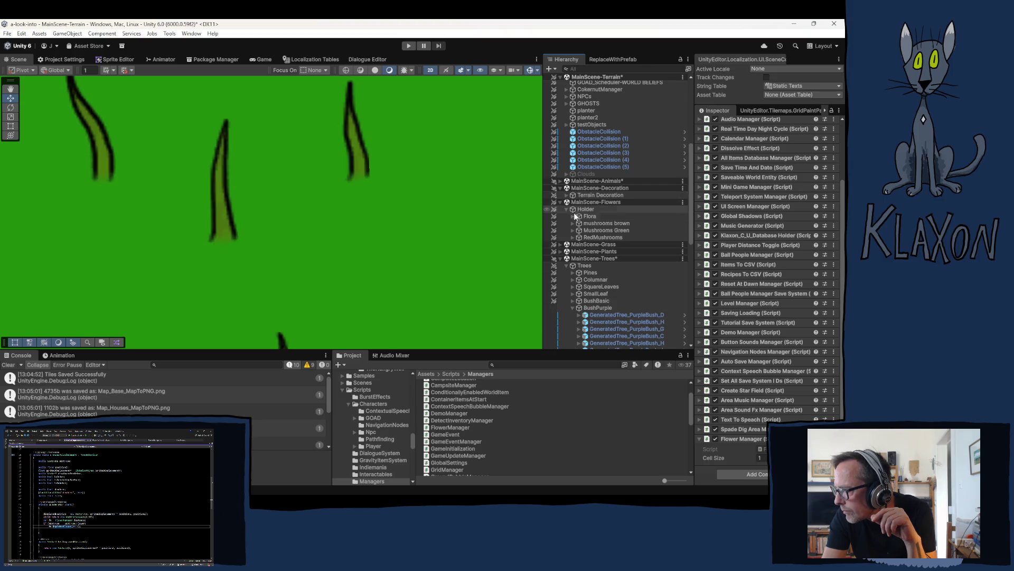
pyautogui.click(560, 244)
pyautogui.click(567, 251)
pyautogui.click(590, 259)
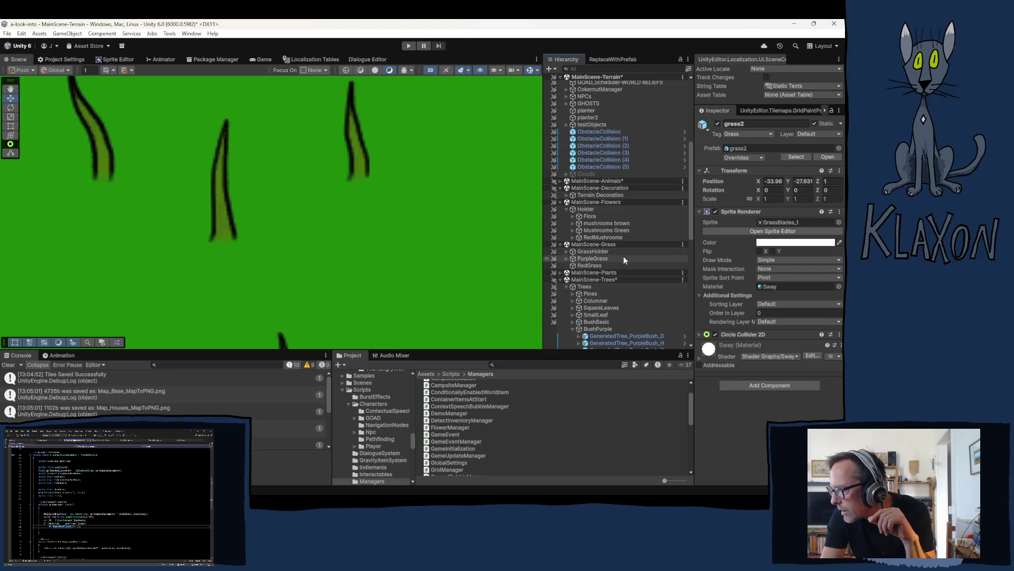
pyautogui.click(602, 266)
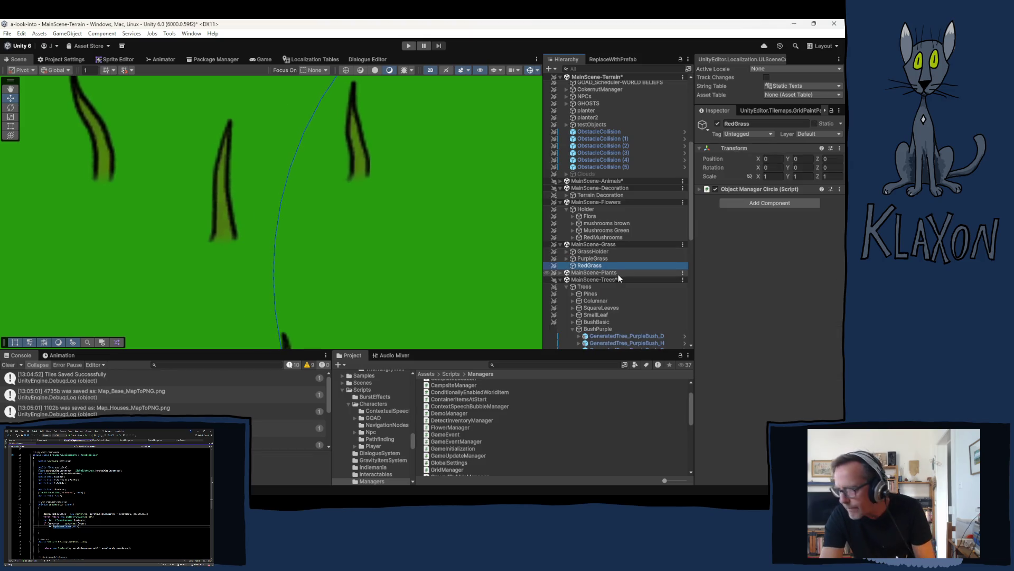
pyautogui.press('Delete')
# Re-expand GrassHolder, select the grass2 instance and open it in Prefab Mode.
pyautogui.click(585, 252)
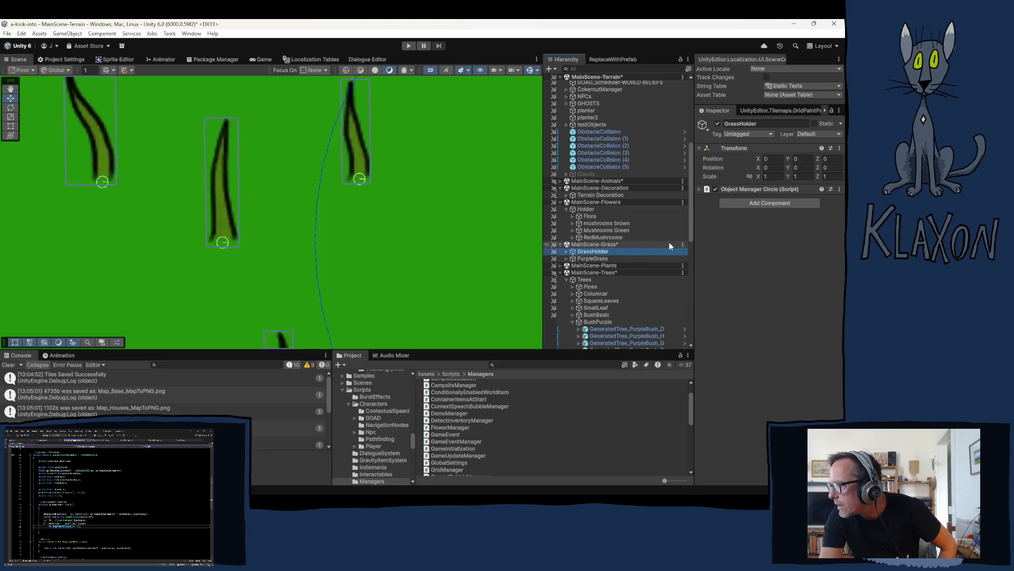
pyautogui.click(741, 190)
pyautogui.click(742, 189)
pyautogui.click(742, 189)
pyautogui.click(567, 253)
pyautogui.click(567, 253)
pyautogui.click(591, 259)
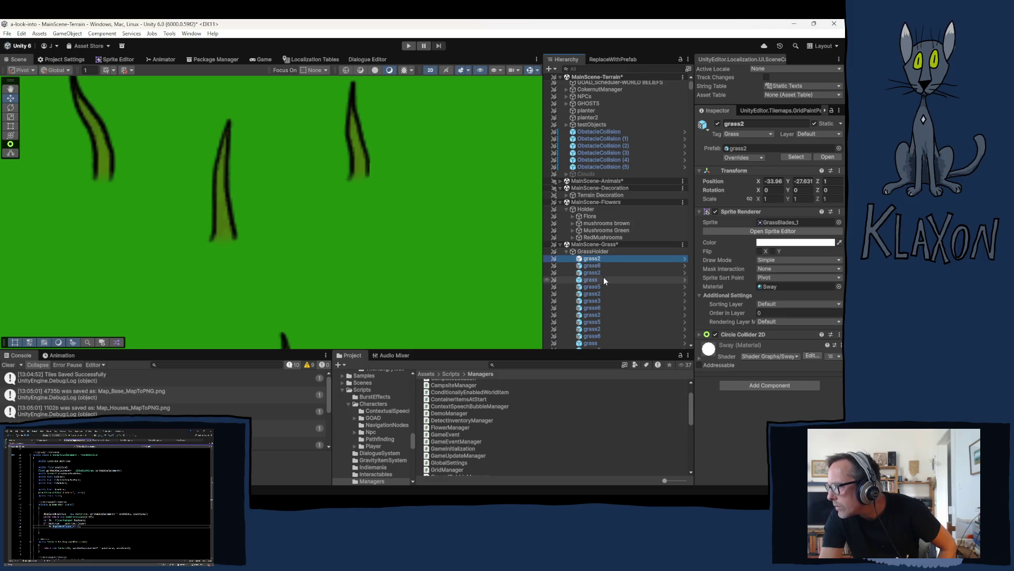
pyautogui.click(685, 258)
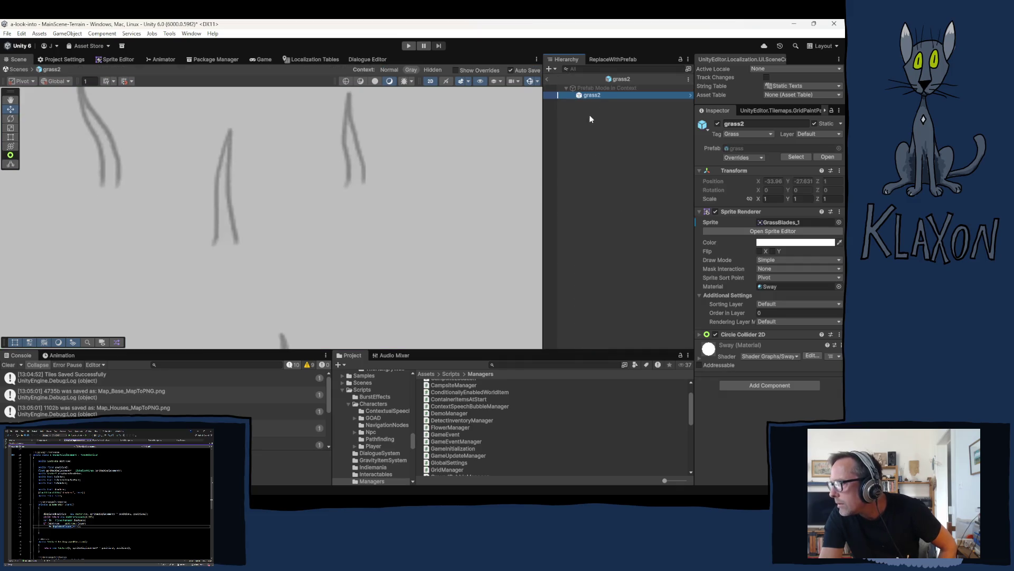